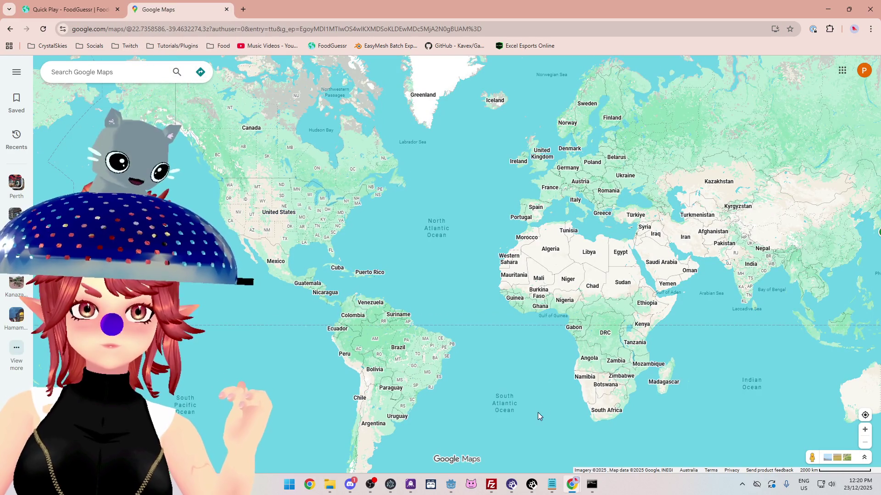
Step: Glance at the FoodGuessr round, then return to Google Maps and pan the world map left and down
scroll(538, 411, up, 2)
click(91, 10)
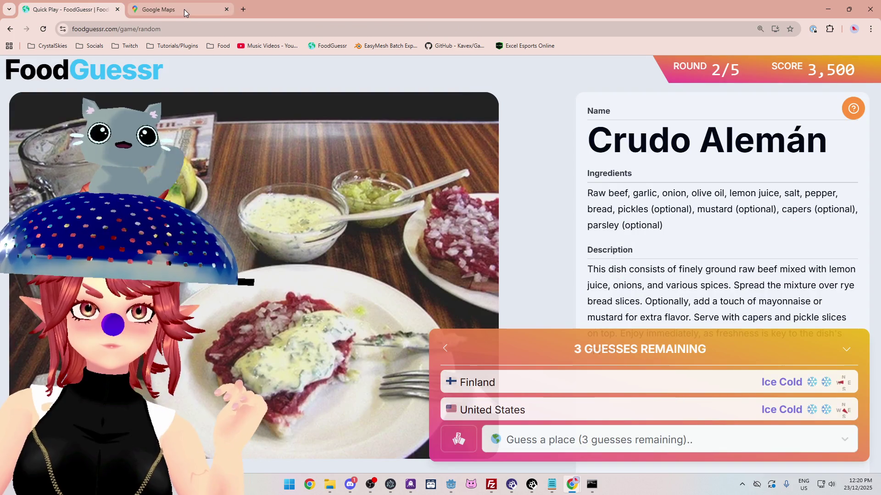
mouse_move(184, 11)
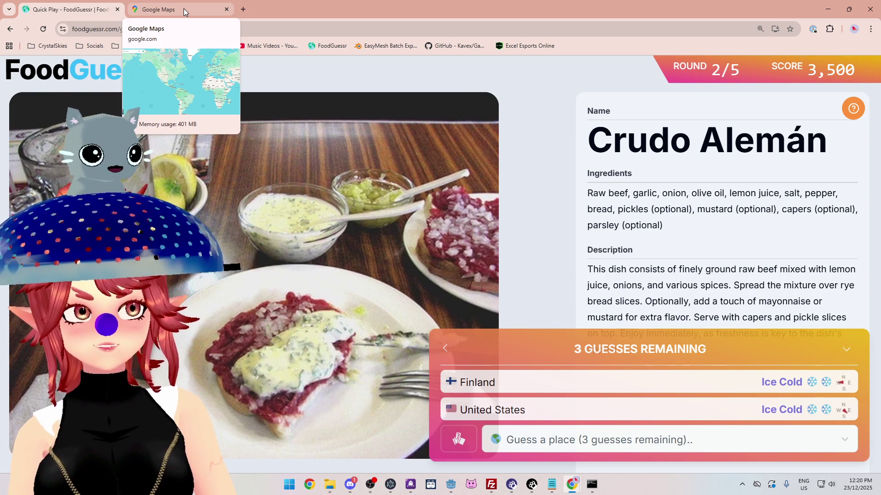
click(183, 9)
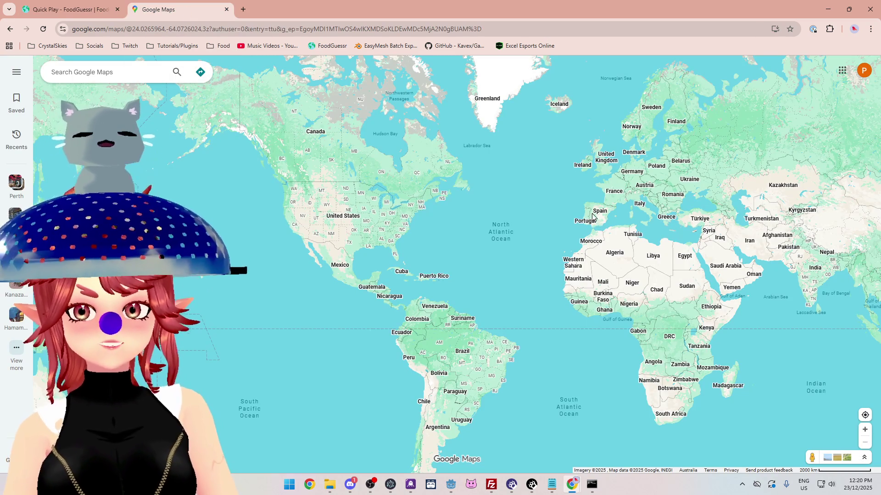
drag(592, 216, 504, 243)
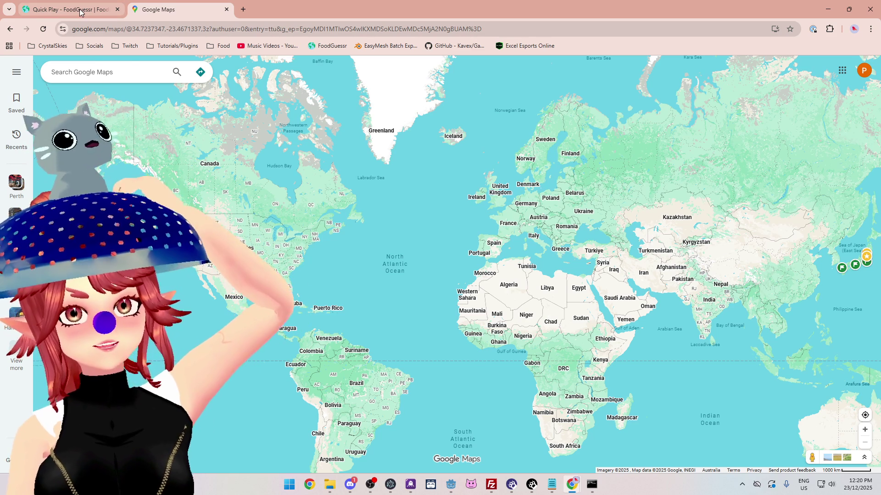
Step: Nudge the world map toward the far north, then go back to FoodGuessr round 2/5, Crudo Alemán
mouse_move(78, 12)
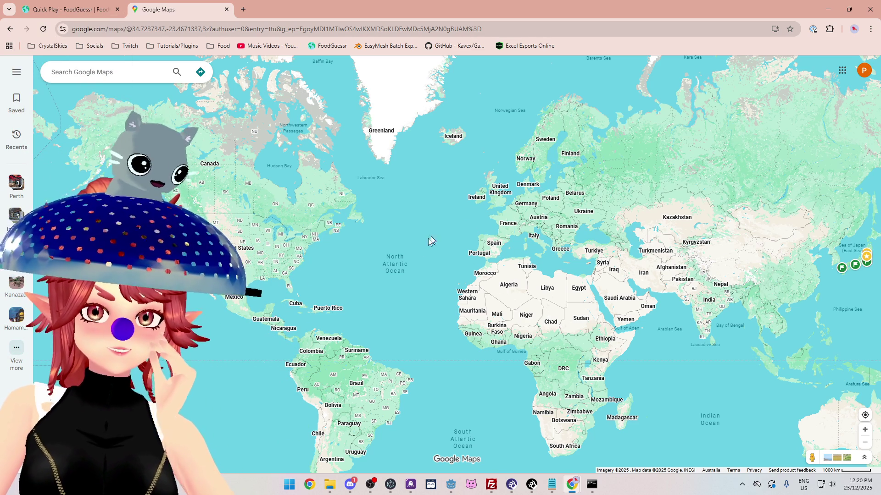
drag(436, 279, 494, 232)
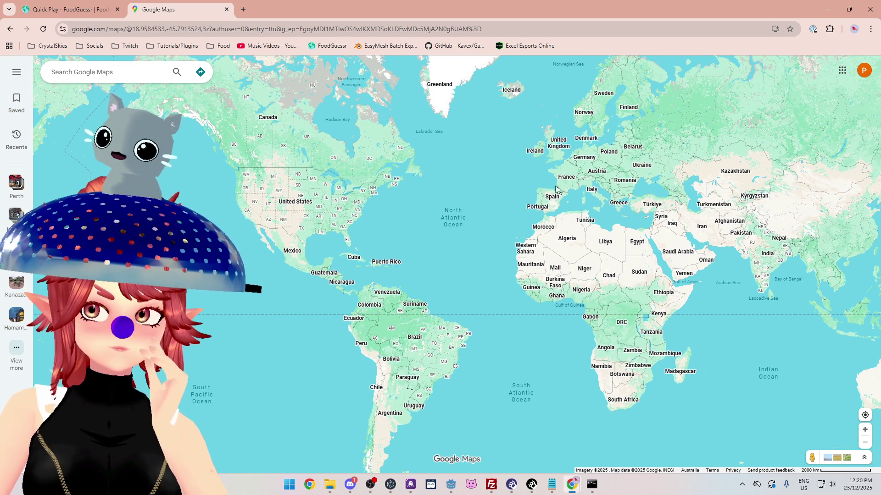
mouse_move(478, 270)
mouse_down()
mouse_move(511, 243)
mouse_move(406, 225)
mouse_up()
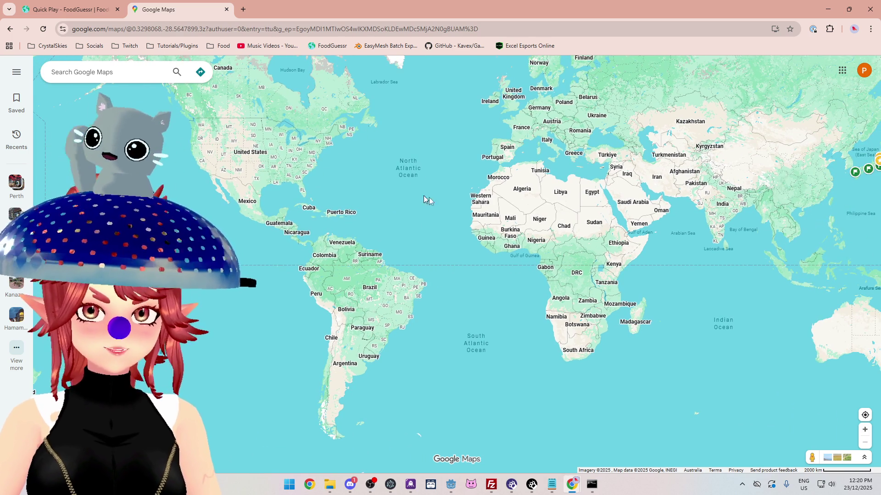
drag(366, 172, 332, 240)
click(78, 9)
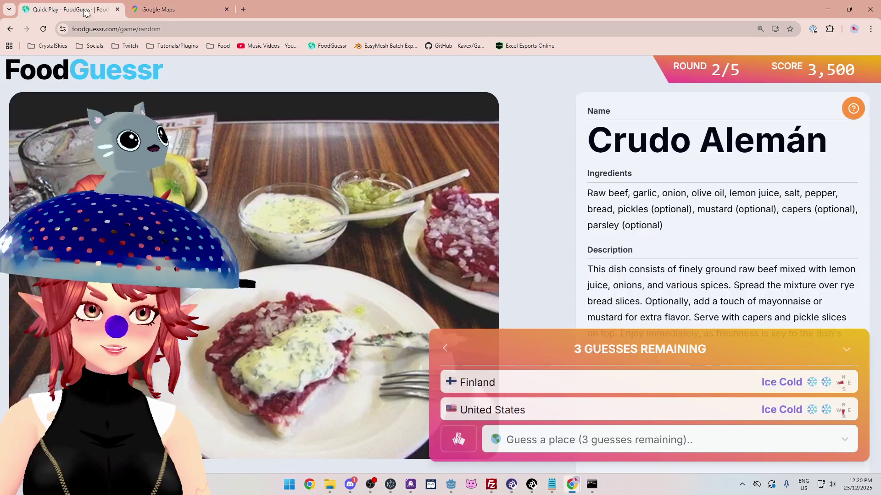
click(174, 14)
drag(452, 390, 450, 337)
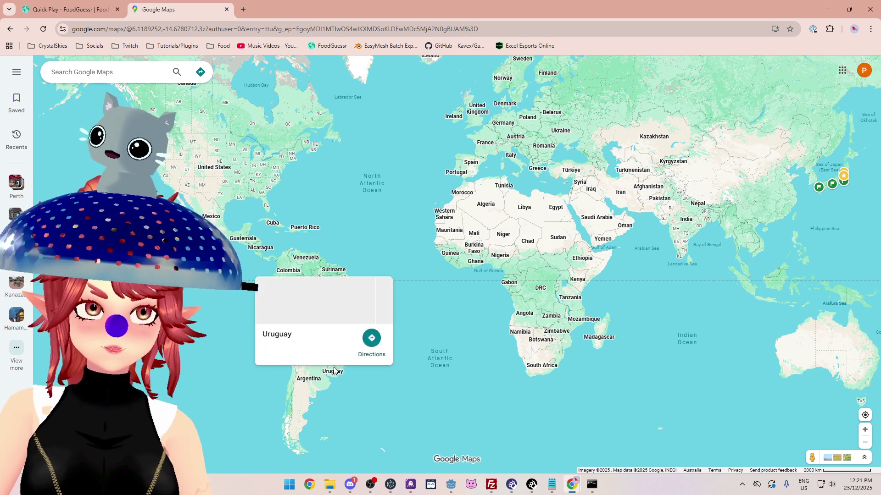
mouse_move(455, 390)
mouse_down()
mouse_move(396, 365)
mouse_move(370, 377)
mouse_move(372, 389)
mouse_up()
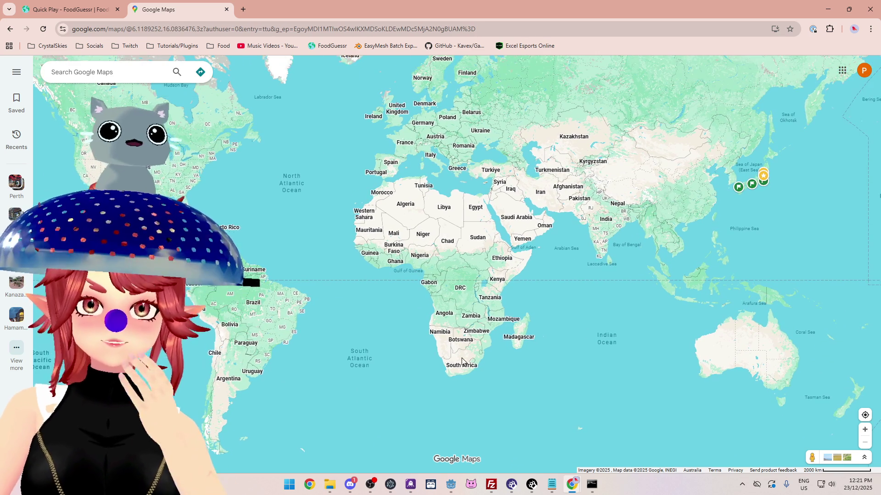
drag(560, 303, 535, 276)
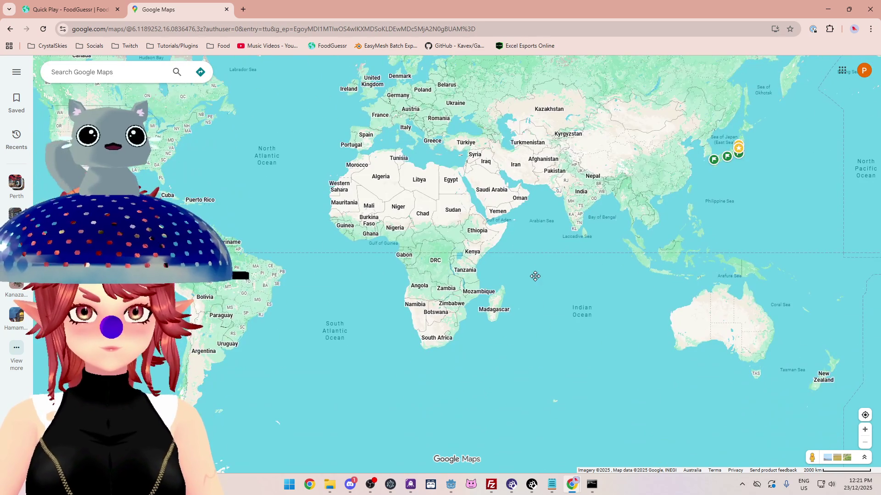
scroll(442, 367, up, 3)
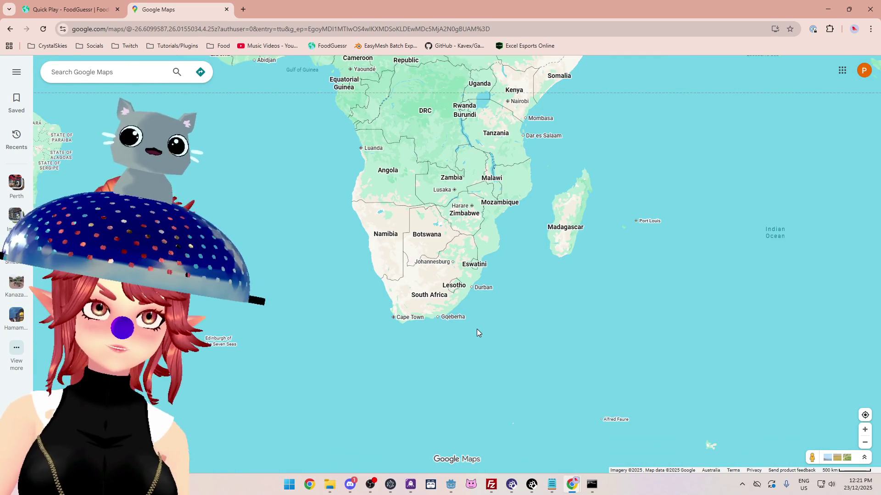
scroll(477, 333, down, 3)
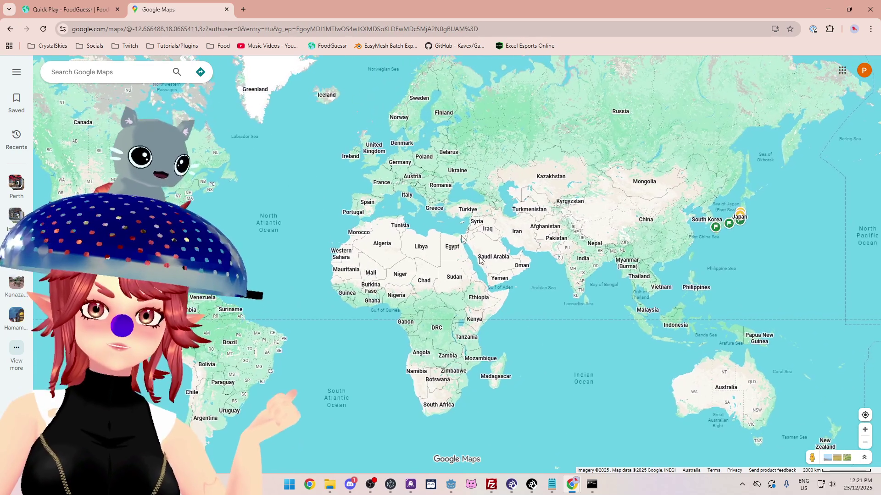
click(69, 10)
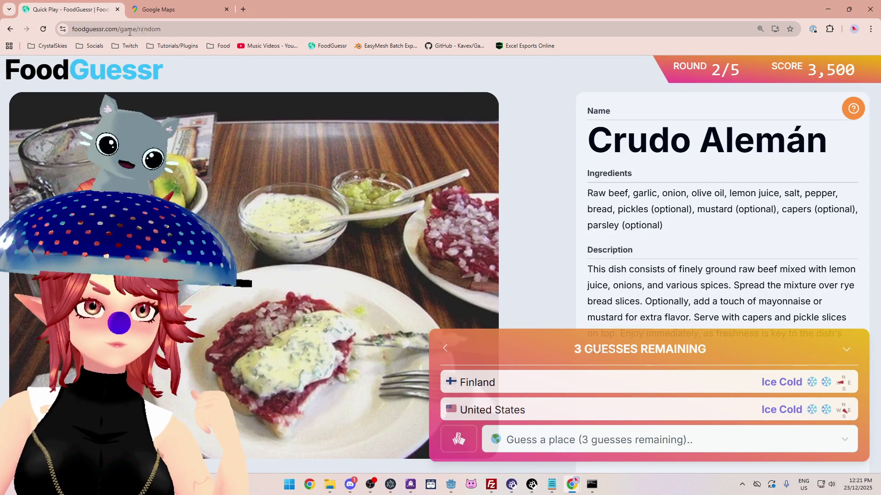
Step: Recentre the Google Maps world map on the South Atlantic and Africa, with Greenland and Canada in view
click(170, 10)
mouse_move(352, 407)
mouse_down()
mouse_move(430, 280)
mouse_move(448, 338)
mouse_move(471, 318)
mouse_up()
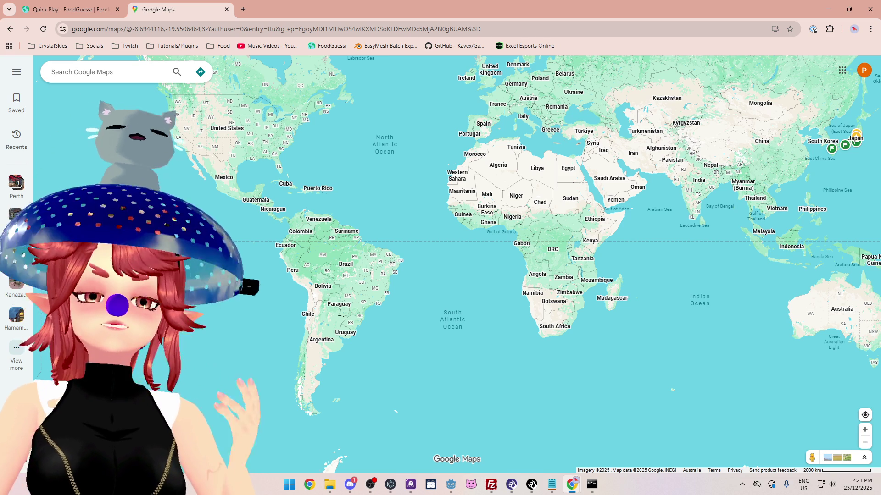
mouse_move(410, 136)
mouse_down()
mouse_move(152, 144)
mouse_move(277, 227)
mouse_move(402, 155)
mouse_up()
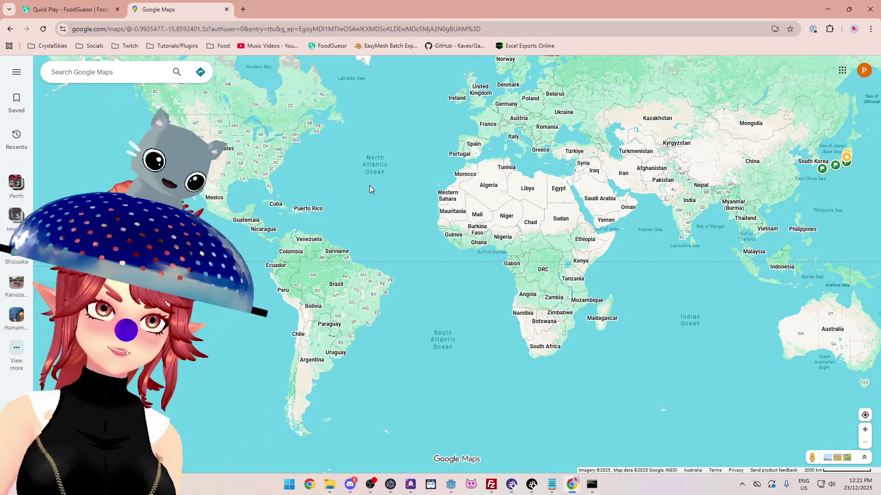
drag(351, 221, 313, 222)
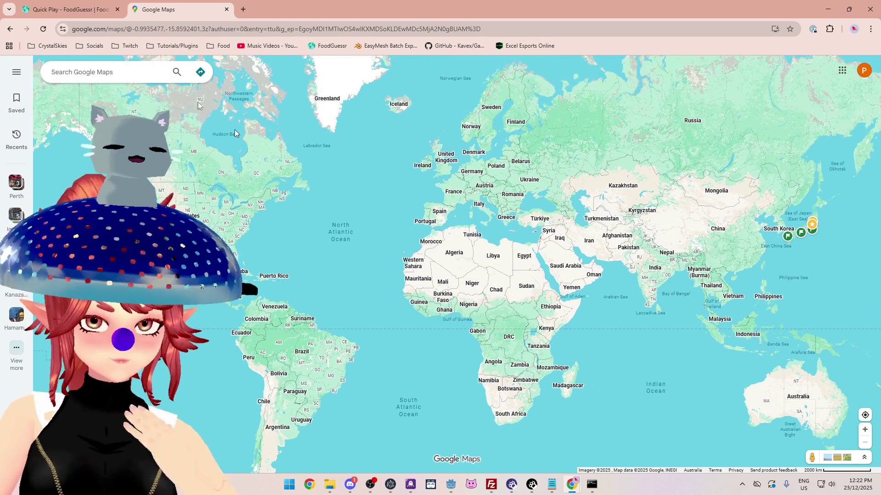
key(ctrl+shift+Tab)
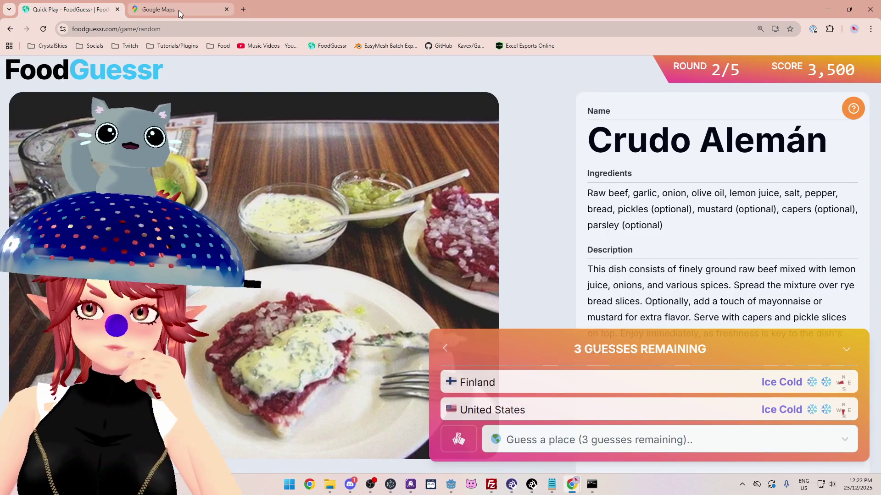
click(178, 10)
drag(452, 334, 494, 359)
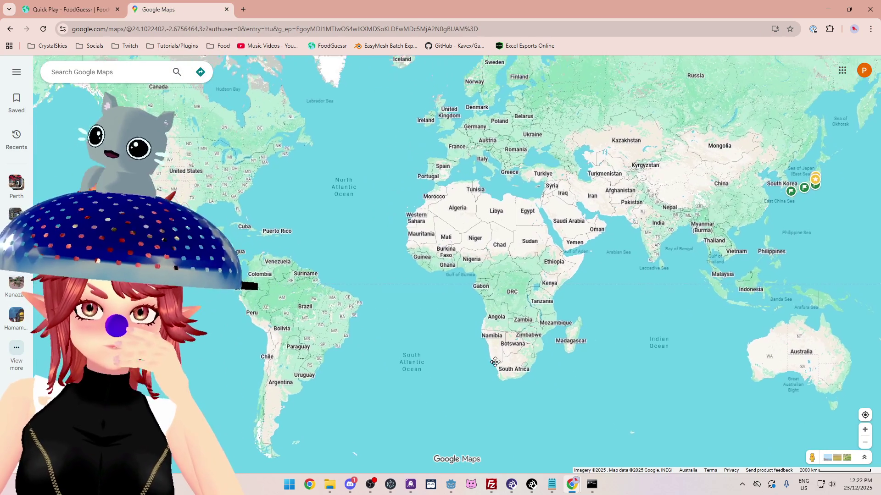
click(82, 10)
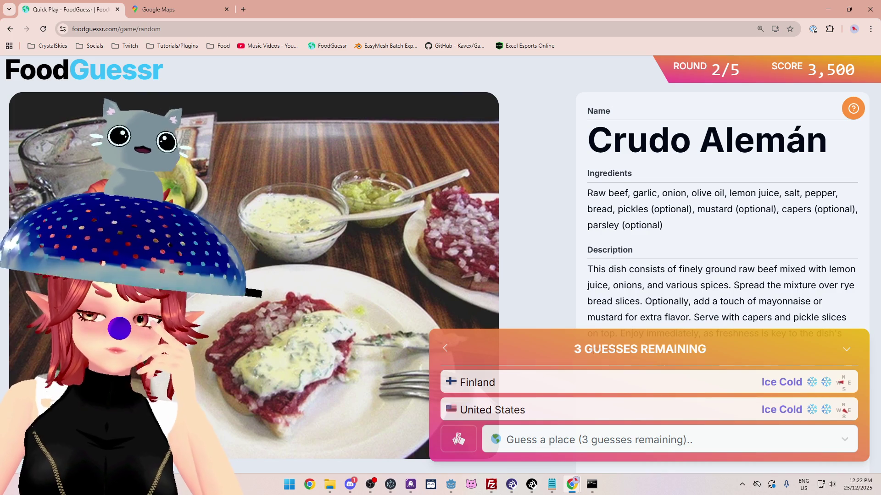
drag(702, 146, 834, 151)
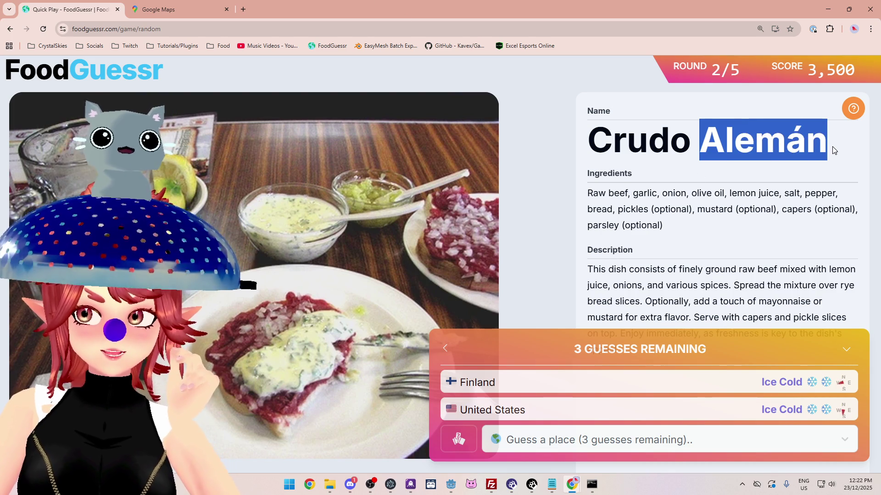
click(781, 151)
double_click(601, 143)
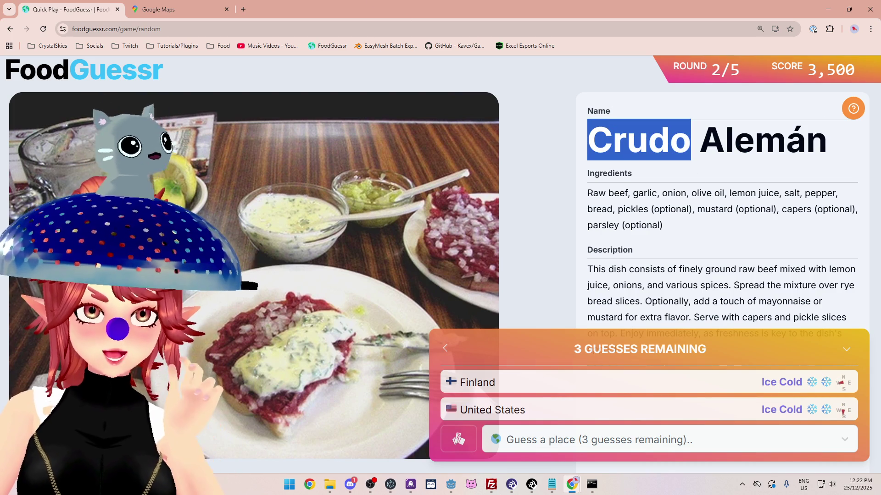
click(167, 13)
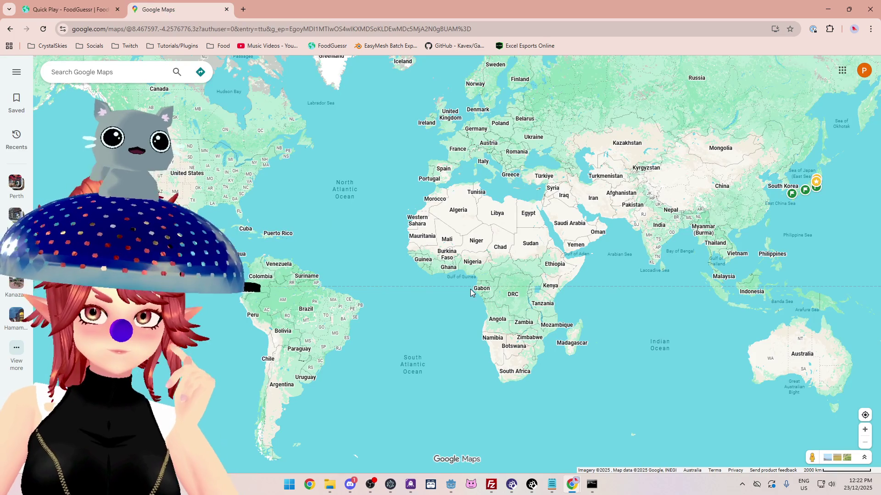
Step: Pan and zoom the world map to bring South America toward the centre
mouse_move(338, 223)
mouse_down()
mouse_move(340, 290)
mouse_move(367, 243)
mouse_move(355, 178)
mouse_move(337, 194)
mouse_move(389, 146)
mouse_up()
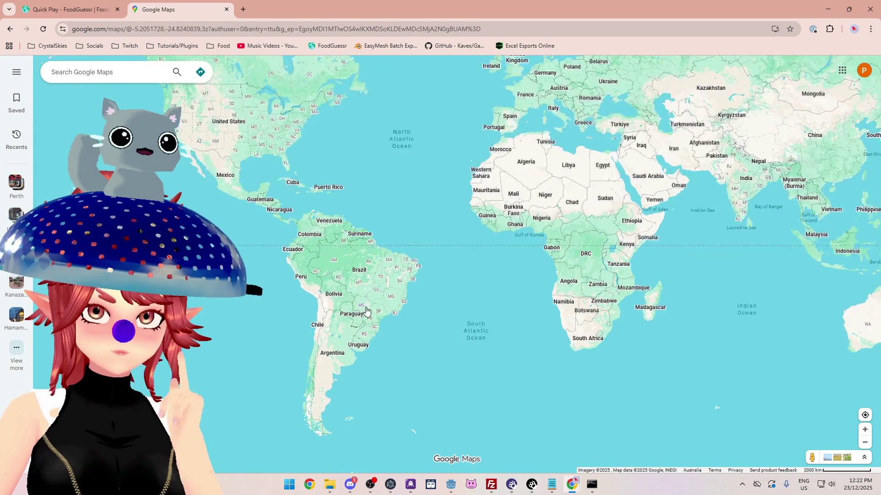
scroll(483, 331, up, 2)
scroll(506, 317, down, 1)
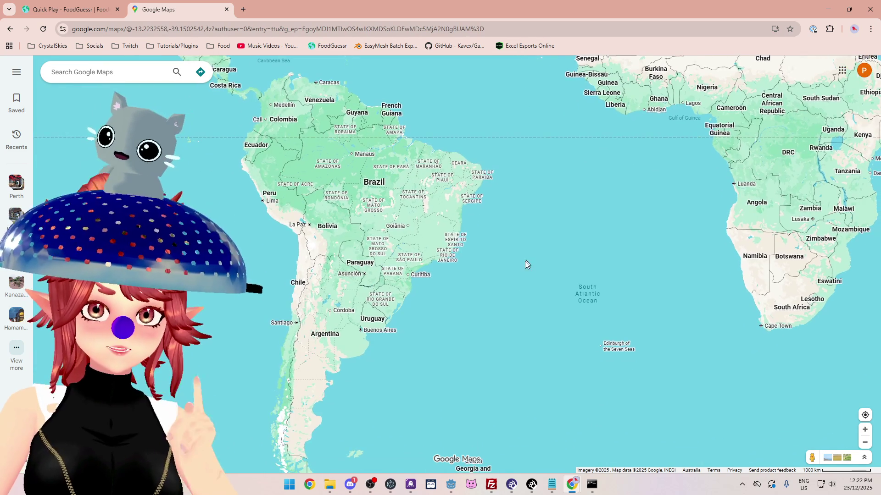
scroll(295, 290, down, 1)
mouse_move(296, 290)
mouse_down()
mouse_move(319, 301)
mouse_move(338, 256)
mouse_move(328, 281)
mouse_move(301, 168)
mouse_up()
scroll(354, 290, down, 1)
scroll(314, 232, up, 2)
scroll(324, 302, down, 1)
scroll(345, 244, up, 1)
scroll(348, 276, down, 1)
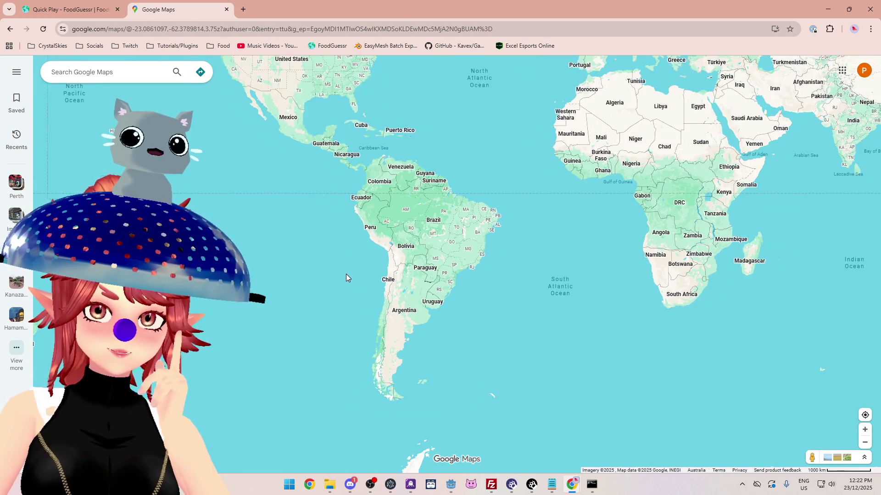
scroll(347, 285, down, 1)
scroll(348, 285, up, 1)
scroll(378, 337, down, 1)
scroll(379, 336, down, 1)
scroll(364, 372, up, 1)
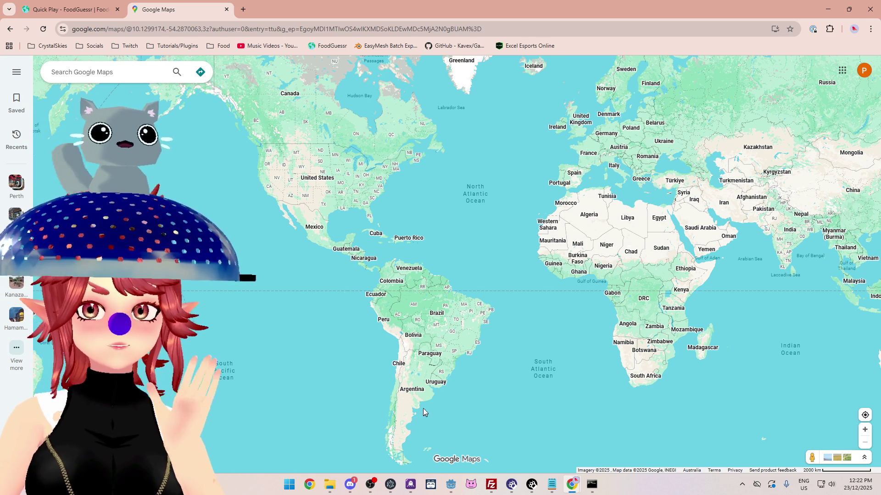
Step: Zoom in until Argentina, Chile, Paraguay and Uruguay fill the map
mouse_move(442, 411)
mouse_down()
mouse_move(540, 366)
mouse_move(578, 456)
mouse_move(326, 280)
mouse_up()
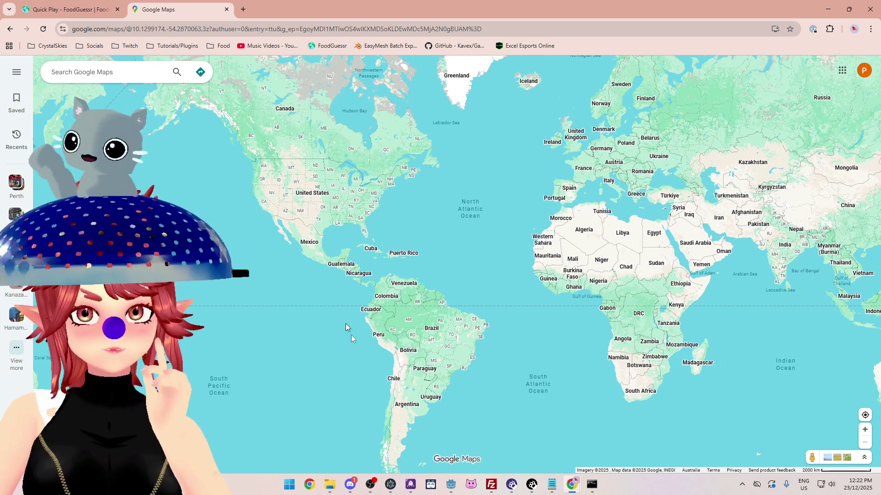
mouse_move(566, 412)
mouse_down()
mouse_move(534, 353)
mouse_move(308, 281)
mouse_up()
scroll(431, 315, up, 3)
scroll(328, 285, up, 5)
scroll(360, 280, down, 2)
scroll(415, 244, up, 5)
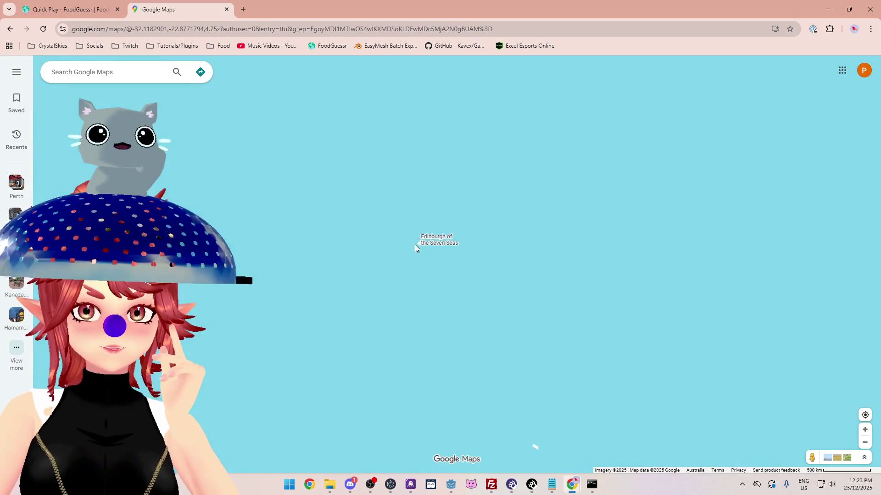
scroll(420, 243, up, 4)
scroll(437, 271, down, 15)
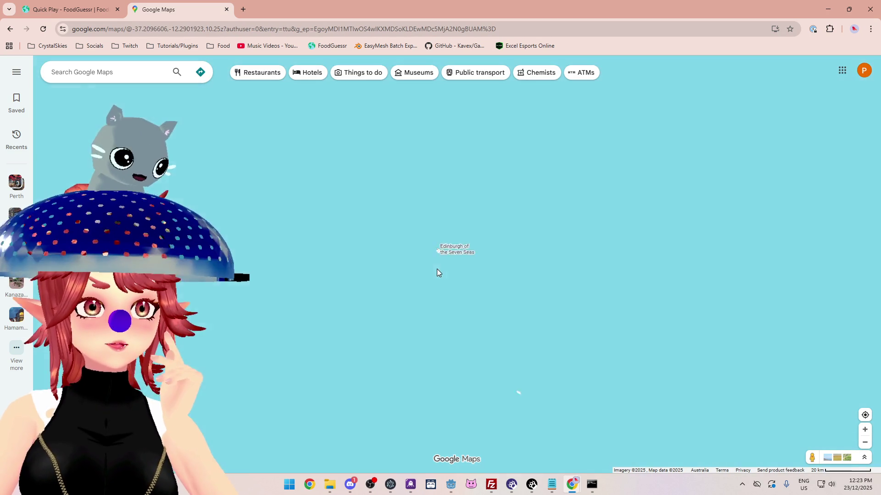
drag(405, 298, 495, 334)
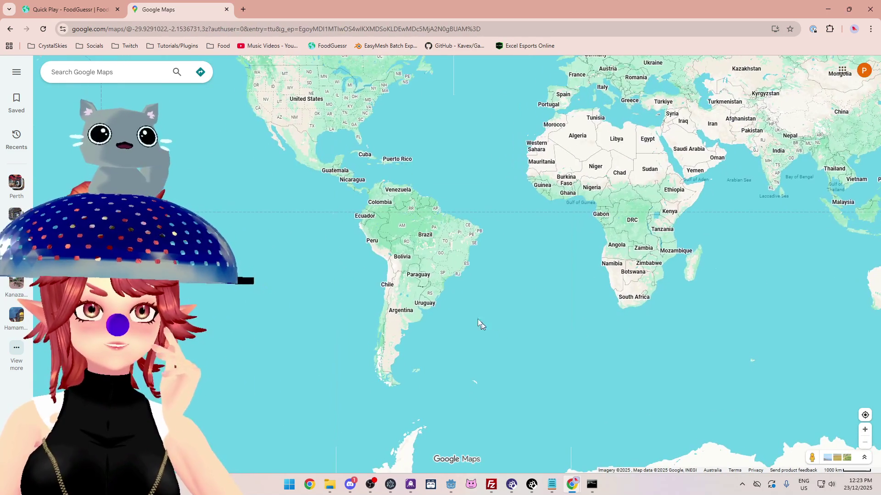
scroll(427, 321, up, 5)
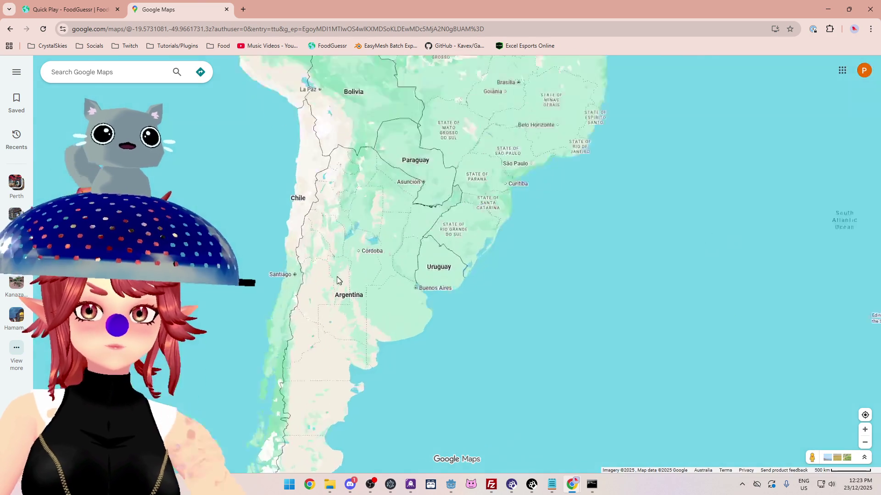
Step: Guess Chile for Crudo Alemán in the FoodGuessr round
click(68, 9)
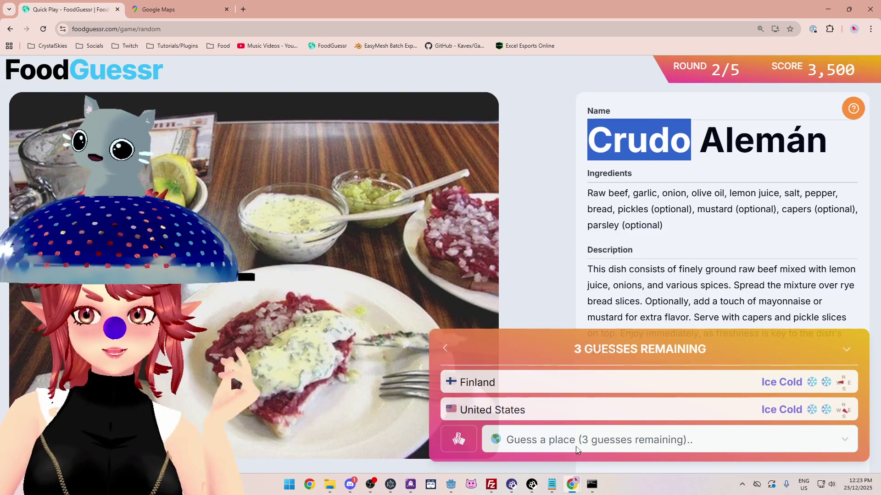
click(573, 440)
text(chile)
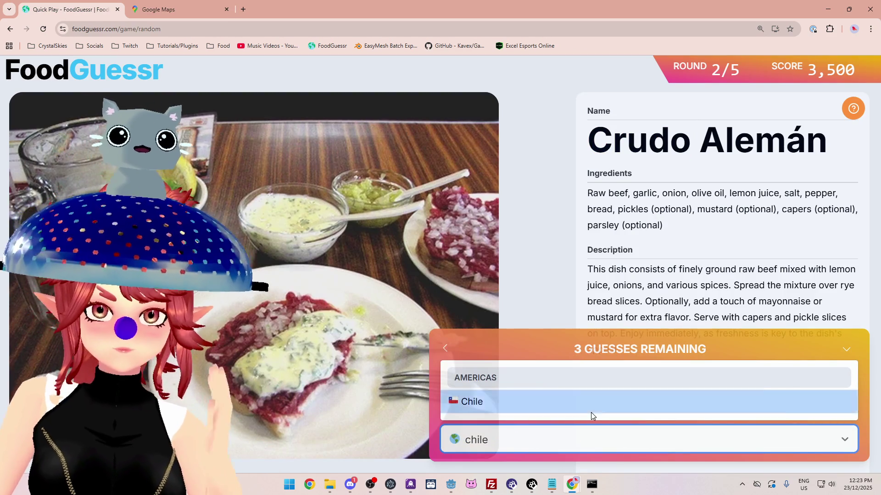
click(591, 410)
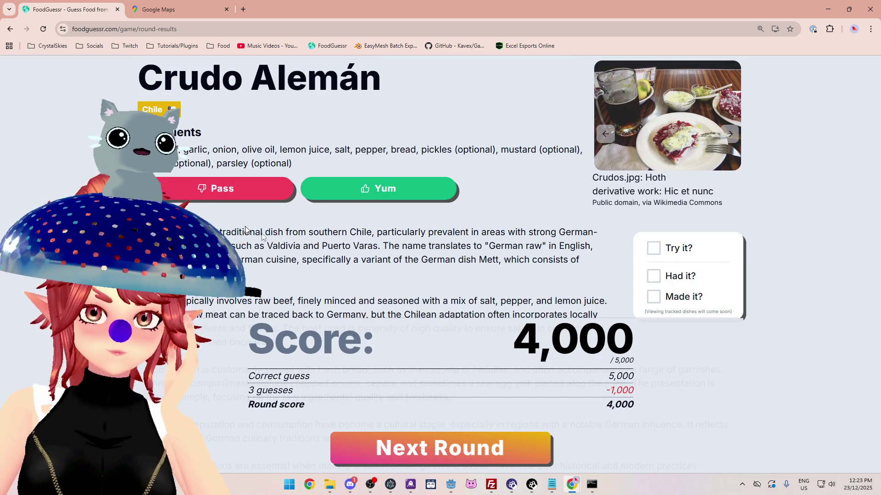
Step: Highlight the result text on the dish's German raw origins and Chilean adaptation
mouse_move(397, 232)
mouse_down()
mouse_move(486, 251)
mouse_move(527, 233)
mouse_up()
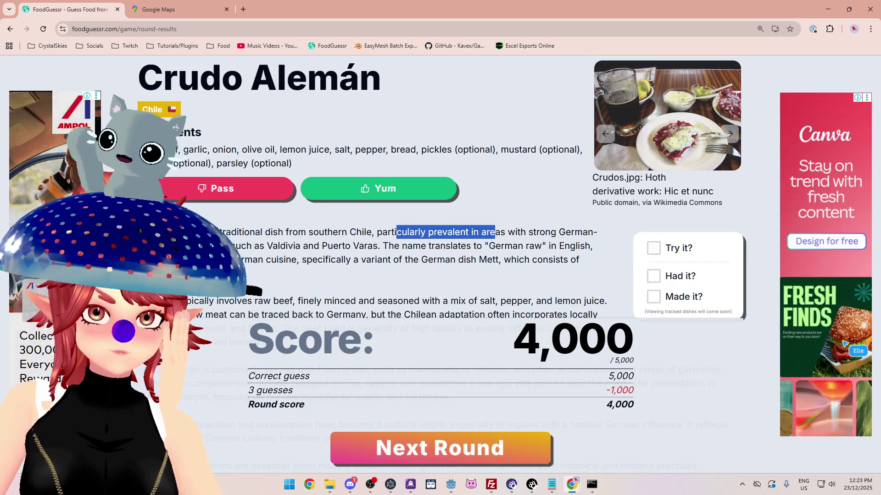
mouse_move(393, 247)
mouse_down()
mouse_move(550, 261)
mouse_move(563, 248)
mouse_up()
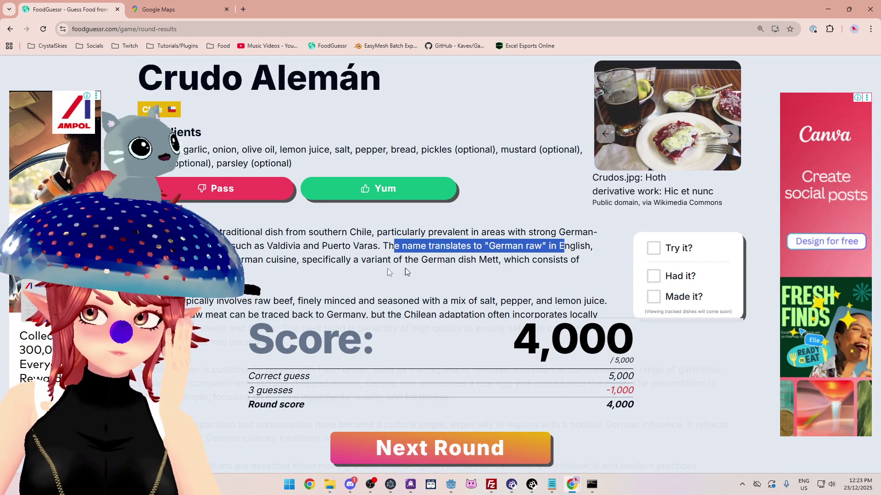
click(495, 245)
drag(486, 246, 549, 247)
drag(232, 260, 300, 260)
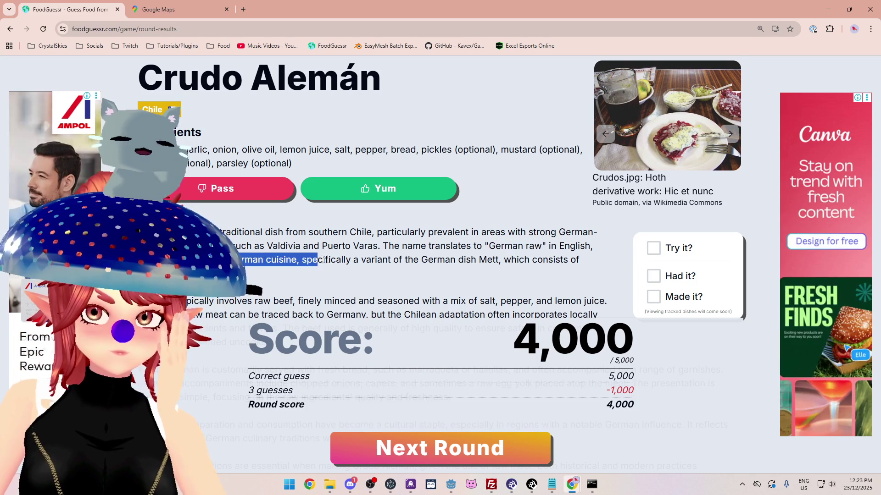
scroll(257, 257, down, 2)
click(257, 215)
drag(181, 209, 292, 209)
drag(297, 212, 591, 224)
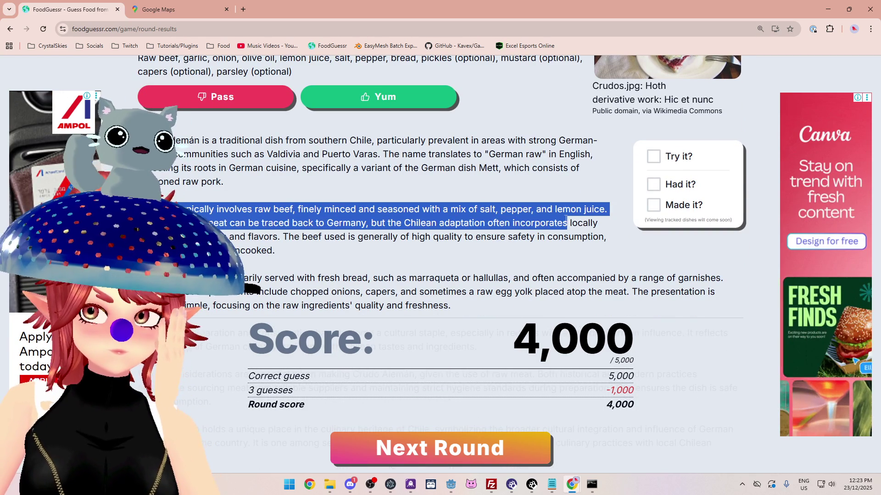
mouse_move(318, 223)
mouse_down()
mouse_move(466, 212)
mouse_move(515, 224)
mouse_up()
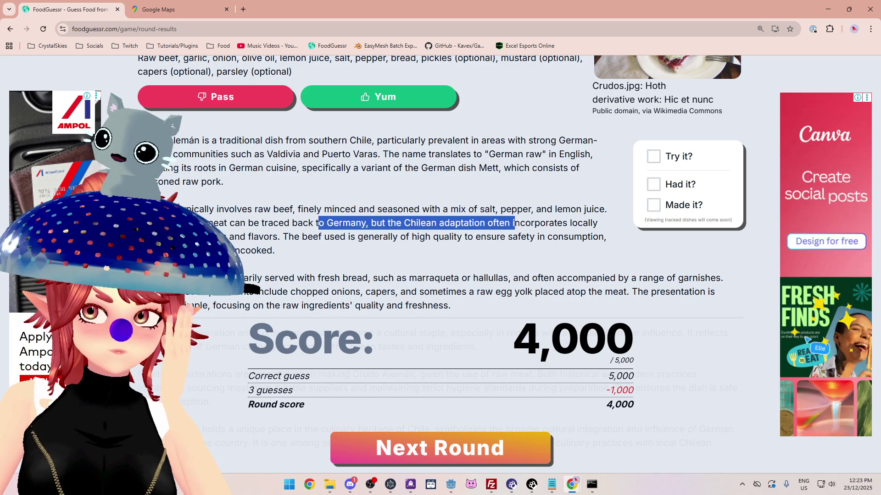
mouse_move(214, 224)
mouse_down()
mouse_move(198, 224)
mouse_move(462, 238)
mouse_move(532, 222)
mouse_up()
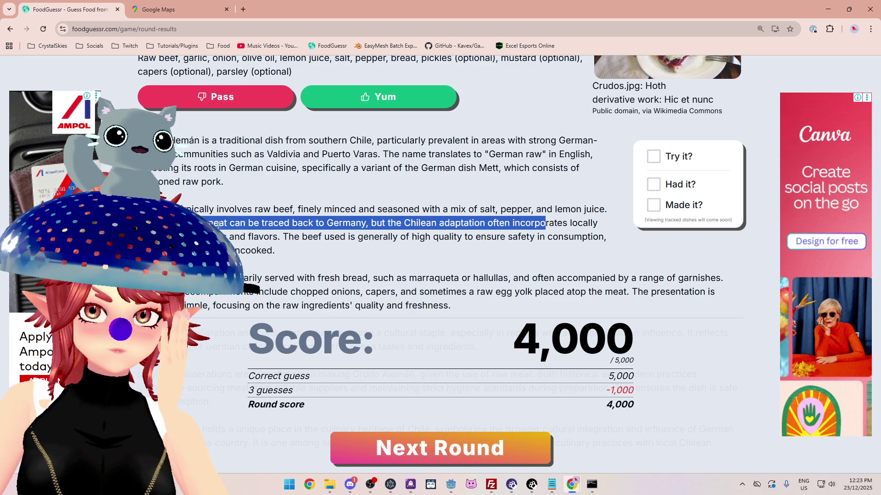
Step: Highlight the serving, bread and safe meat sourcing notes, then advance to round 3/5
scroll(222, 222, down, 1)
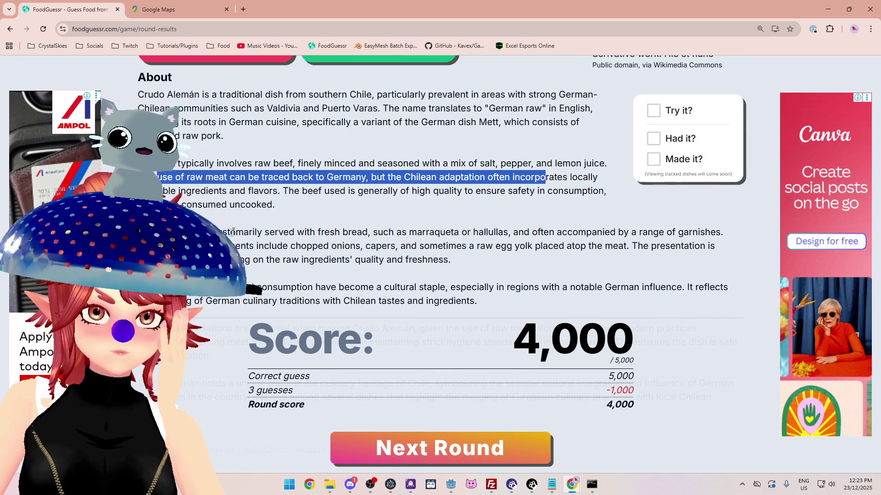
click(238, 231)
drag(243, 232, 286, 233)
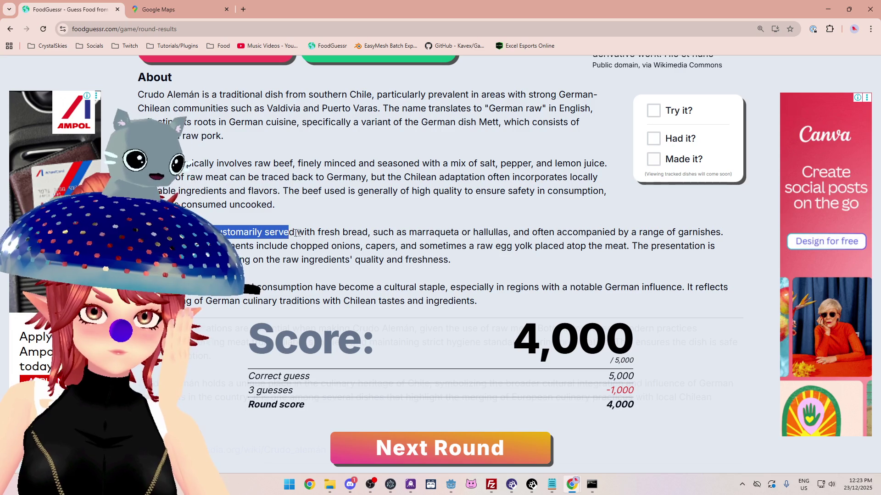
drag(416, 232, 616, 234)
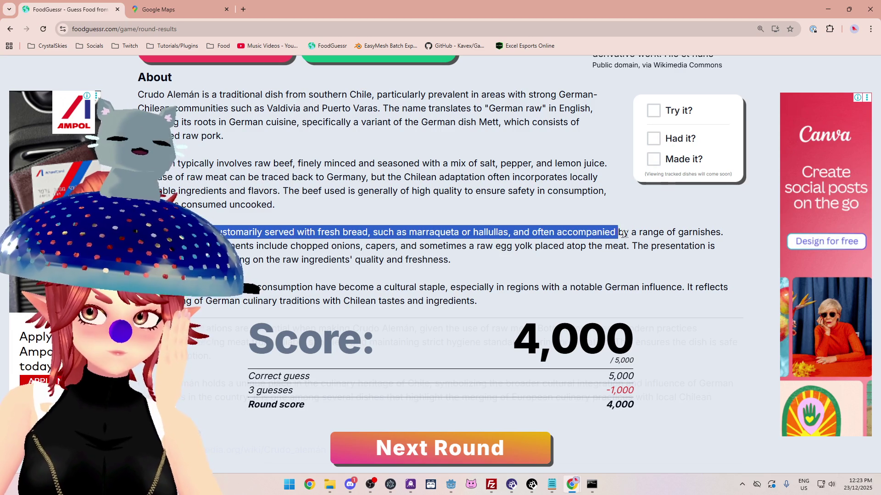
scroll(375, 258, down, 1)
drag(301, 242, 509, 243)
scroll(462, 259, down, 2)
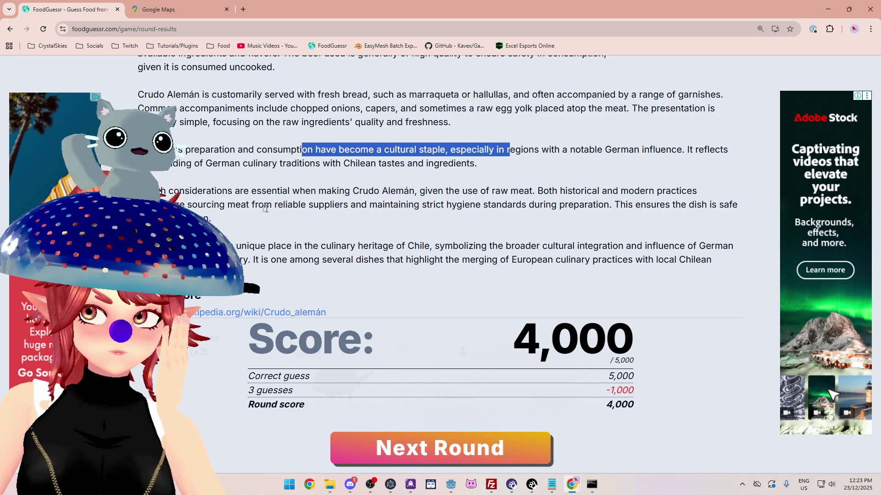
drag(258, 205, 625, 205)
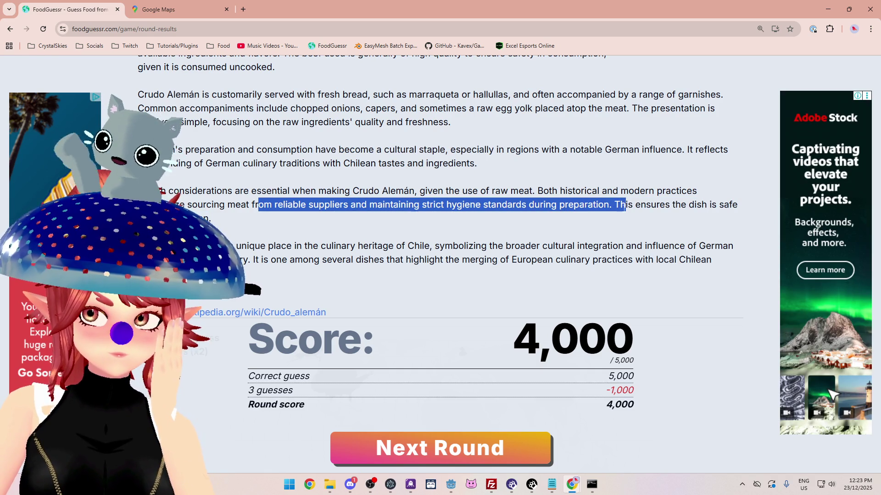
scroll(471, 250, down, 1)
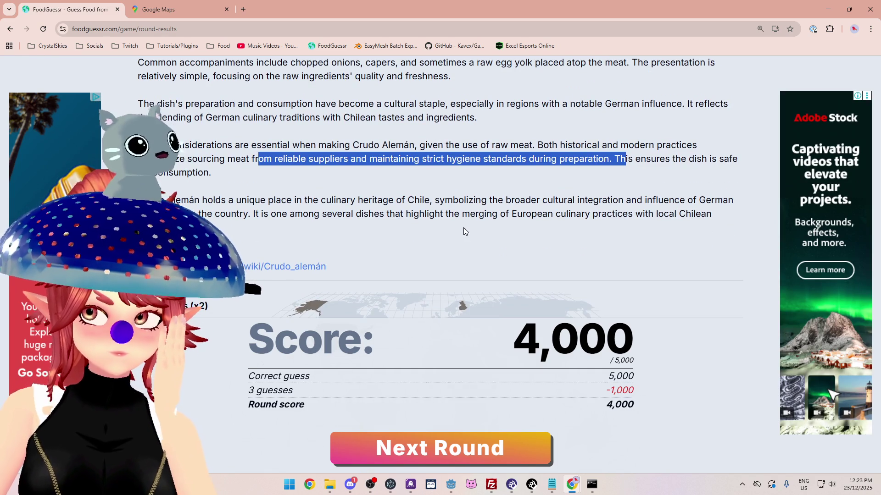
click(462, 452)
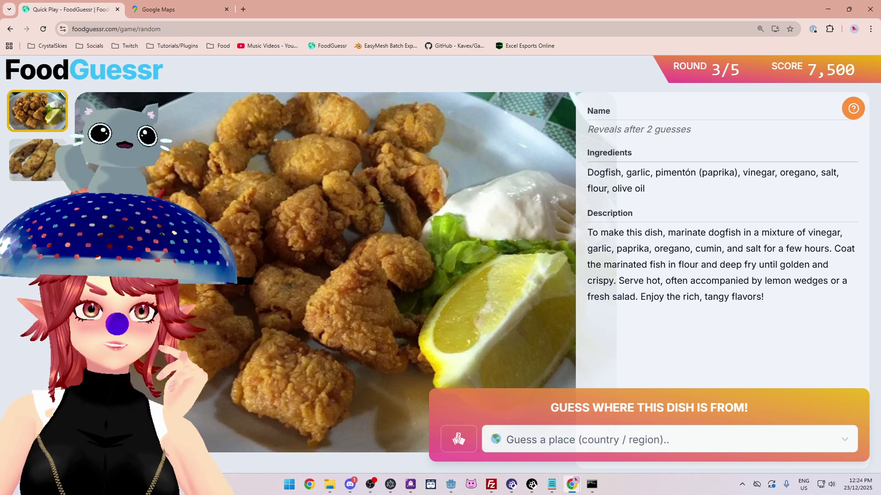
Step: Compare the dogfish dish's two photos and highlight its marinade, coating and frying description
click(33, 170)
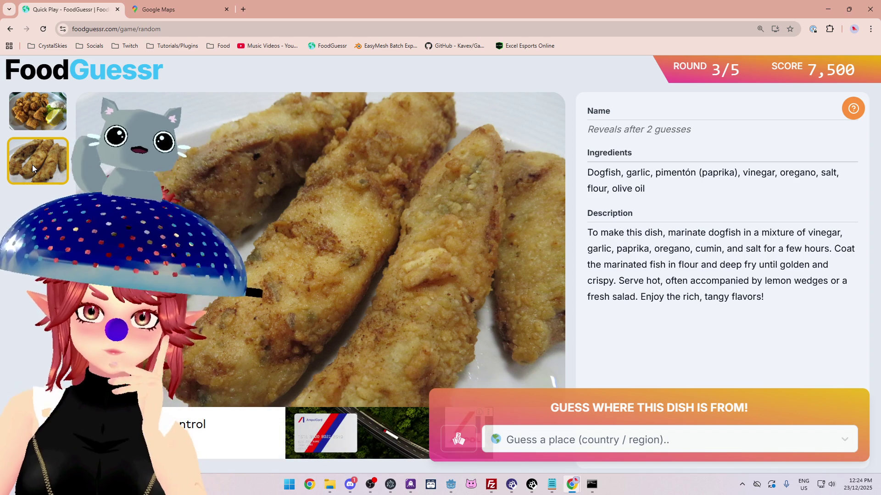
key(Left)
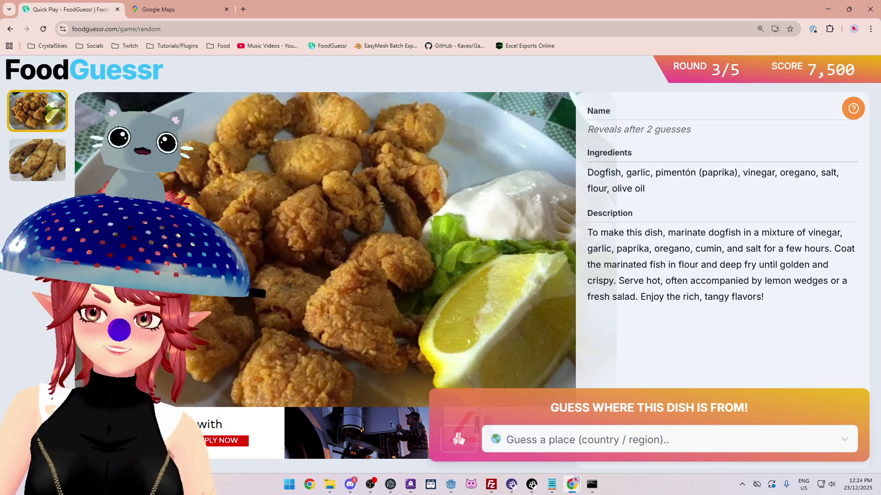
mouse_move(752, 235)
mouse_down()
mouse_move(839, 235)
mouse_move(662, 244)
mouse_up()
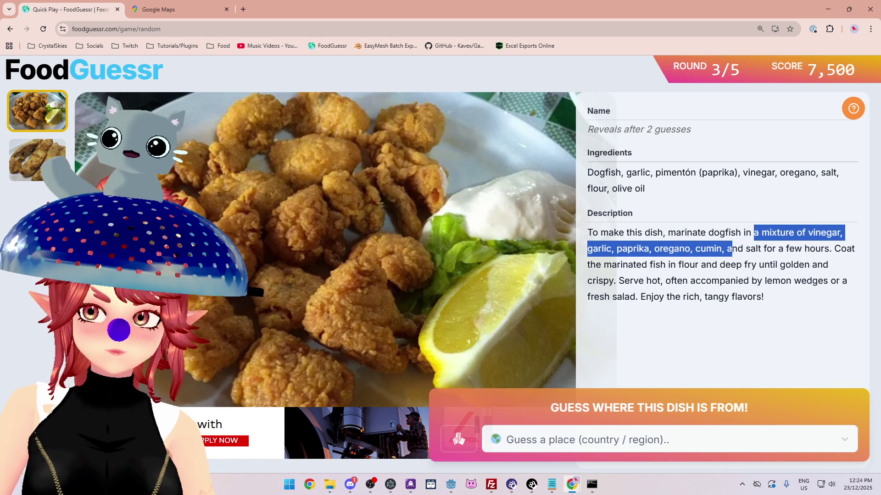
drag(732, 250, 820, 258)
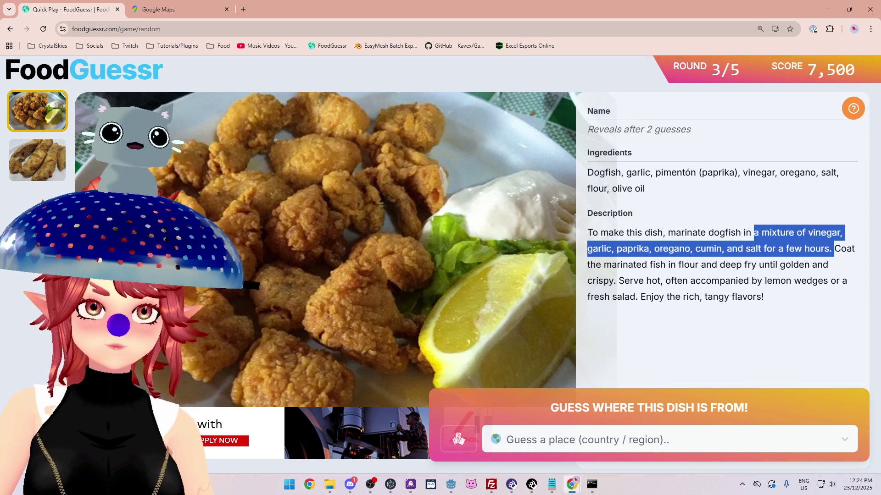
mouse_move(847, 249)
mouse_down()
mouse_move(842, 257)
mouse_move(646, 264)
mouse_up()
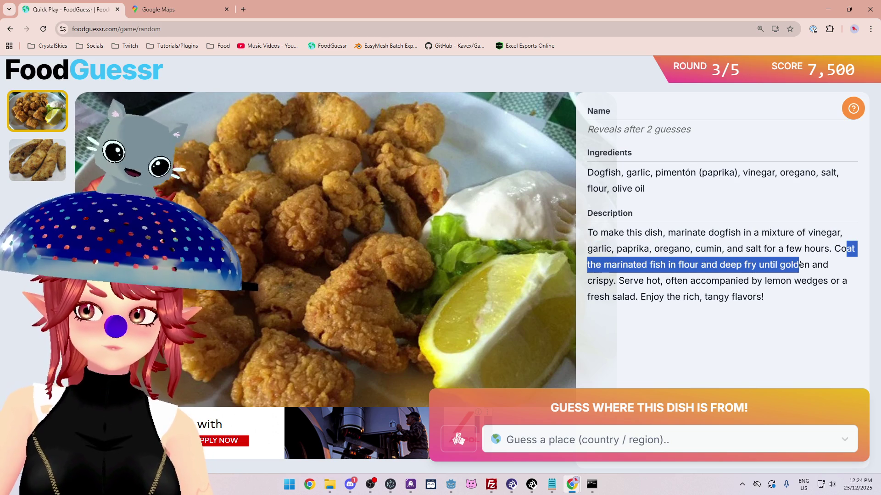
mouse_move(621, 280)
mouse_down()
mouse_move(614, 280)
mouse_move(679, 281)
mouse_move(717, 265)
mouse_move(784, 299)
mouse_up()
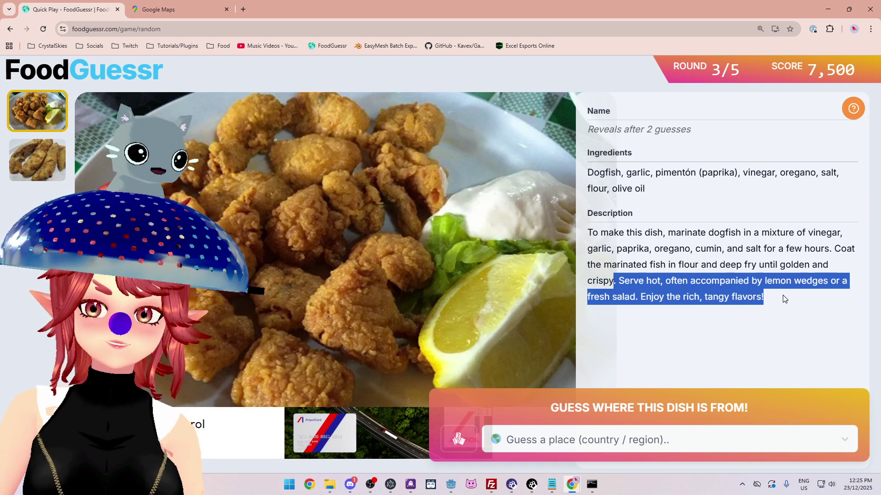
Step: Reread the dogfish dish's serving suggestion and full description by highlighting them
click(678, 295)
drag(619, 281, 733, 310)
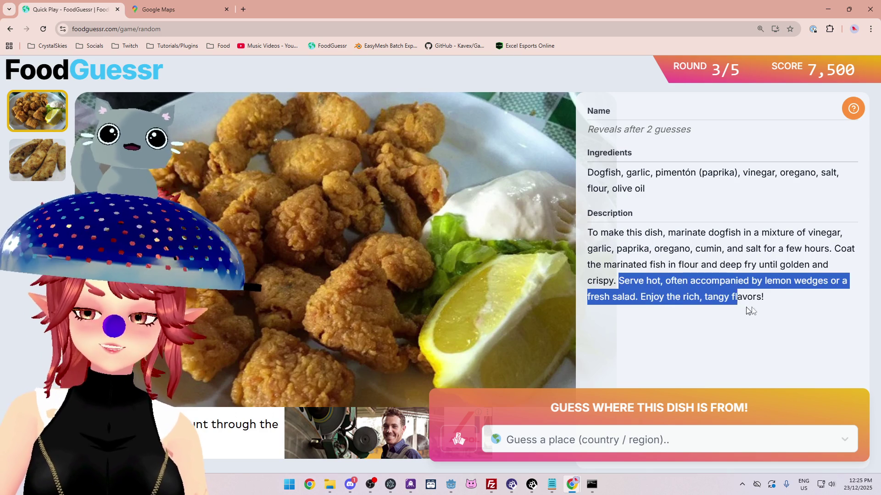
click(620, 279)
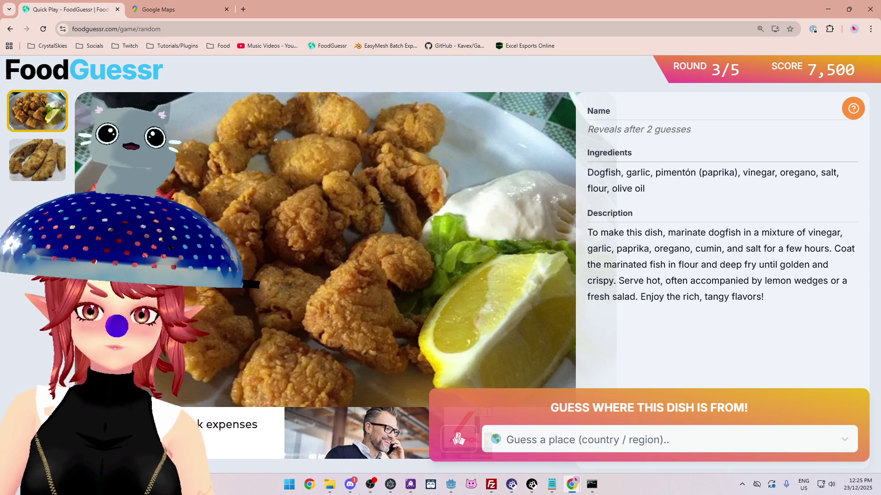
mouse_move(646, 278)
mouse_down()
mouse_move(843, 280)
mouse_move(825, 299)
mouse_up()
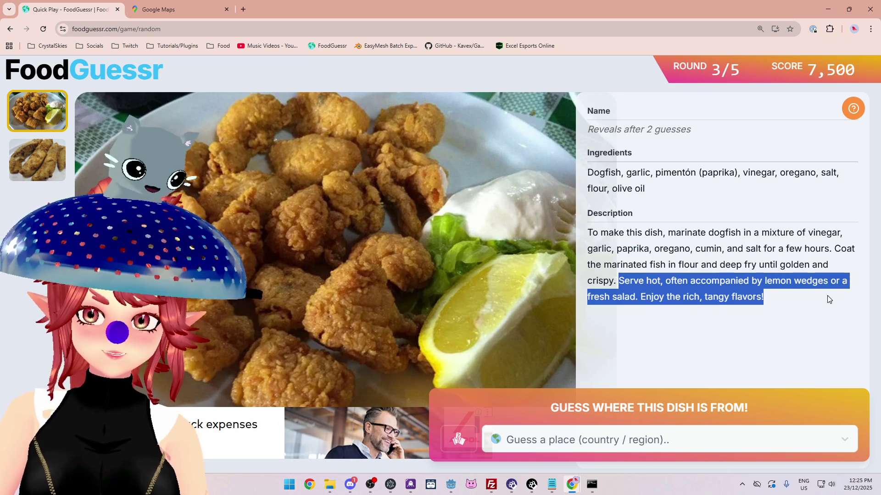
click(697, 280)
drag(647, 281, 784, 296)
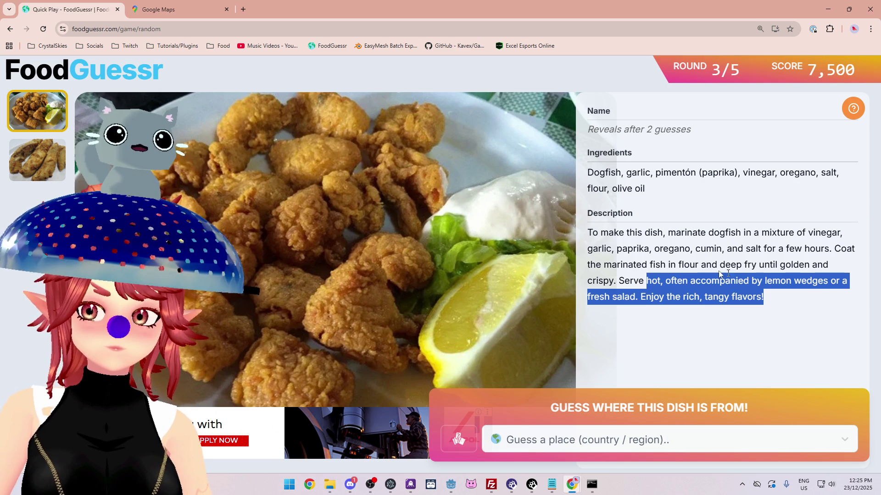
click(617, 234)
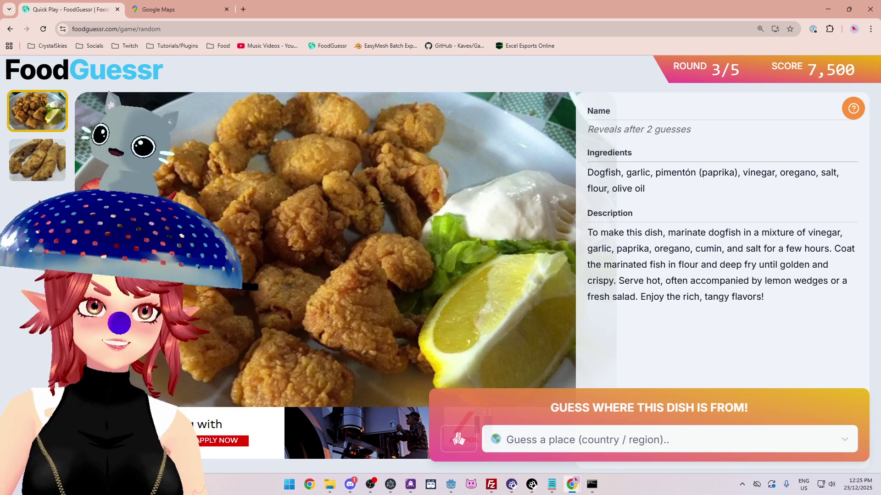
mouse_move(592, 233)
mouse_down()
mouse_move(798, 250)
mouse_move(797, 295)
mouse_up()
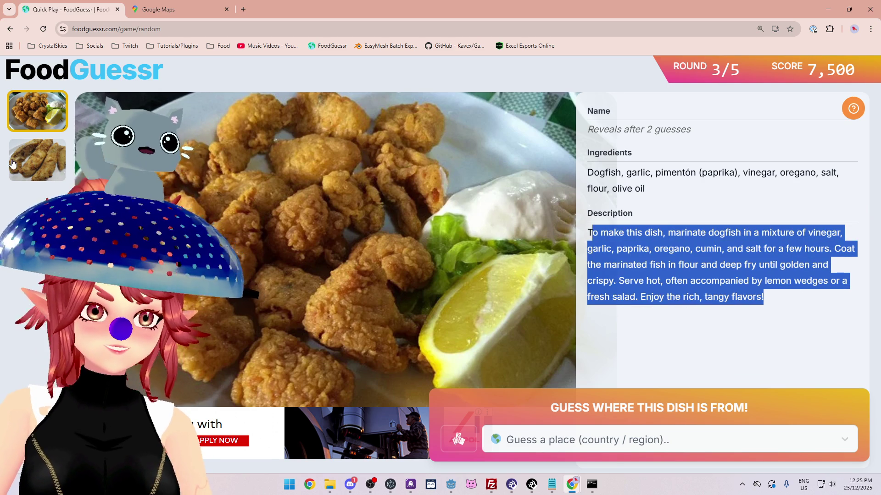
Step: Flip between the dish photos, highlight its ingredient list, then switch to Google Maps
click(13, 164)
click(29, 118)
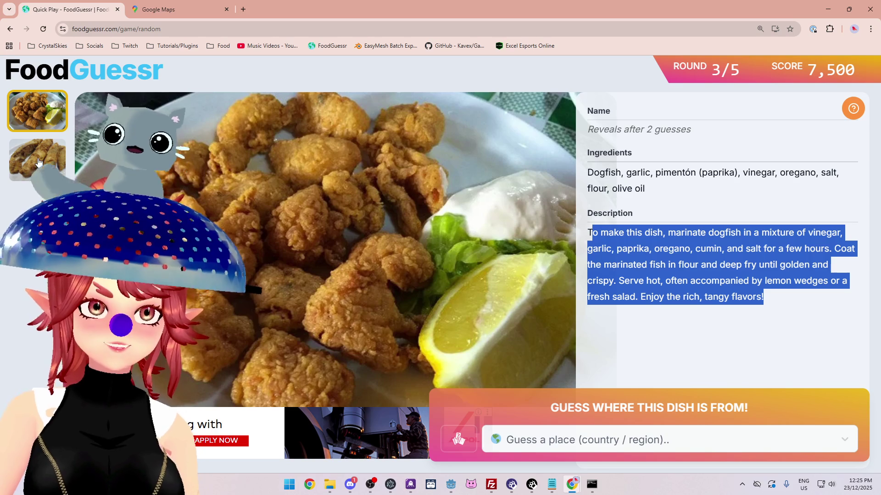
click(39, 162)
click(38, 122)
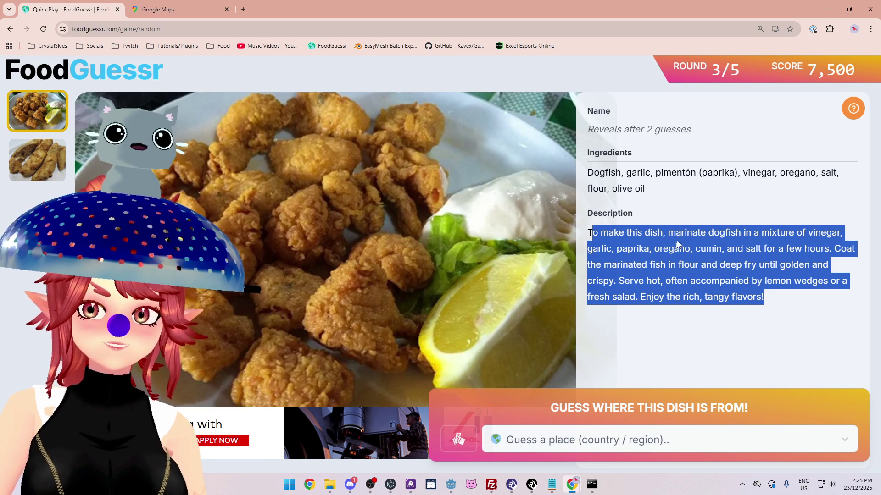
click(680, 263)
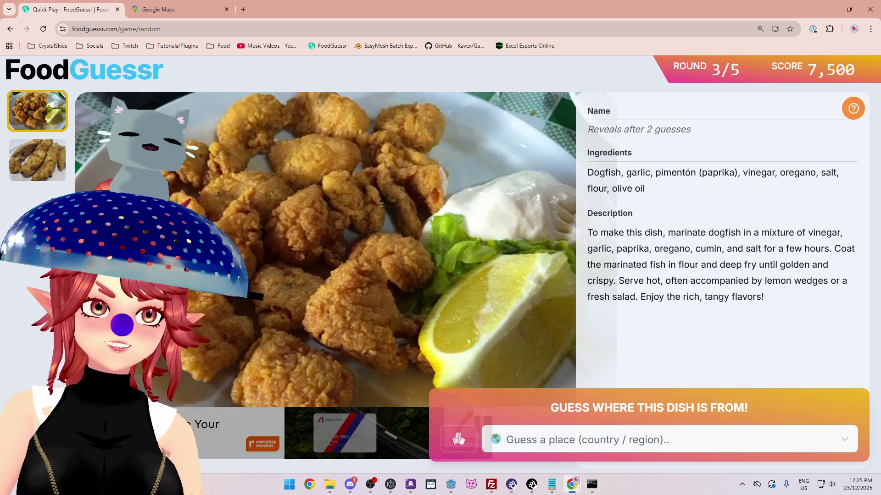
drag(587, 173, 647, 189)
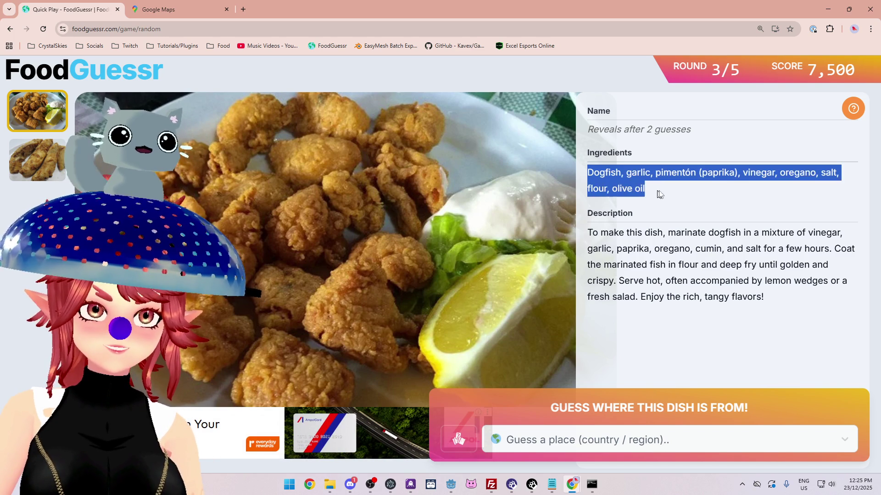
mouse_move(588, 233)
mouse_down()
mouse_move(704, 250)
mouse_move(762, 296)
mouse_up()
click(763, 289)
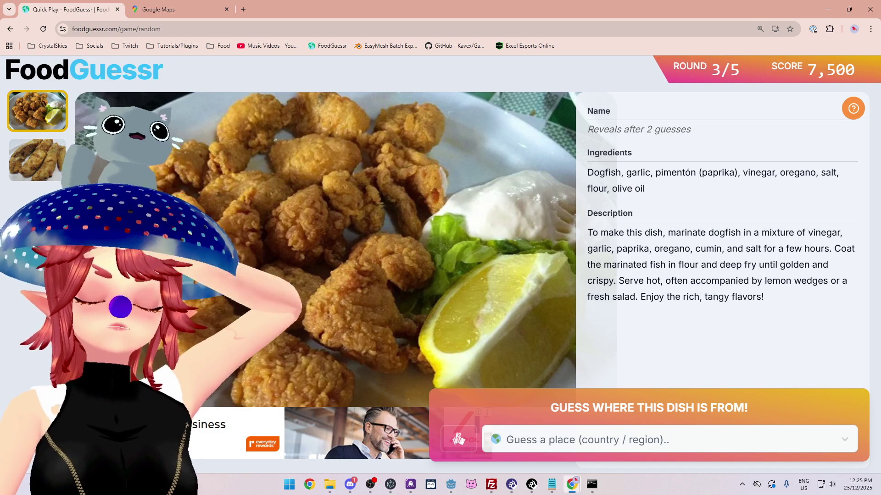
click(176, 10)
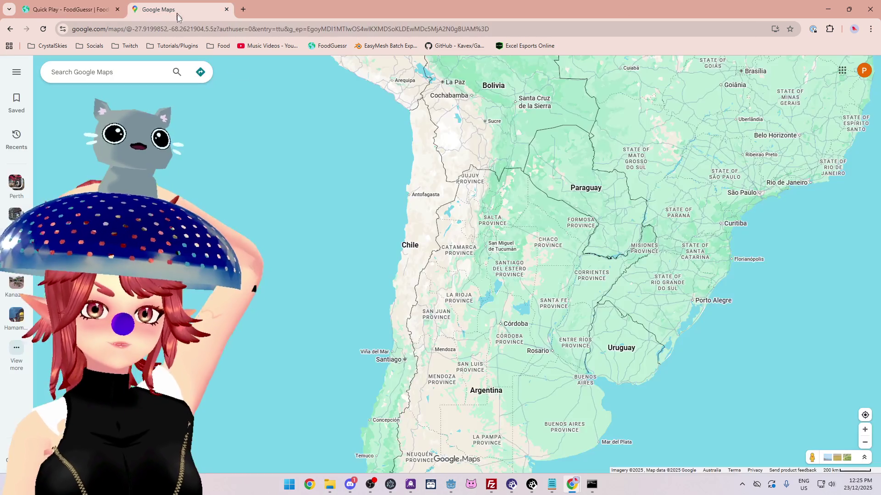
Step: Zoom out to a whole-world map view, then return to the dogfish round
scroll(509, 202, down, 4)
mouse_move(506, 180)
mouse_down()
mouse_move(403, 243)
mouse_move(359, 206)
mouse_move(301, 292)
mouse_up()
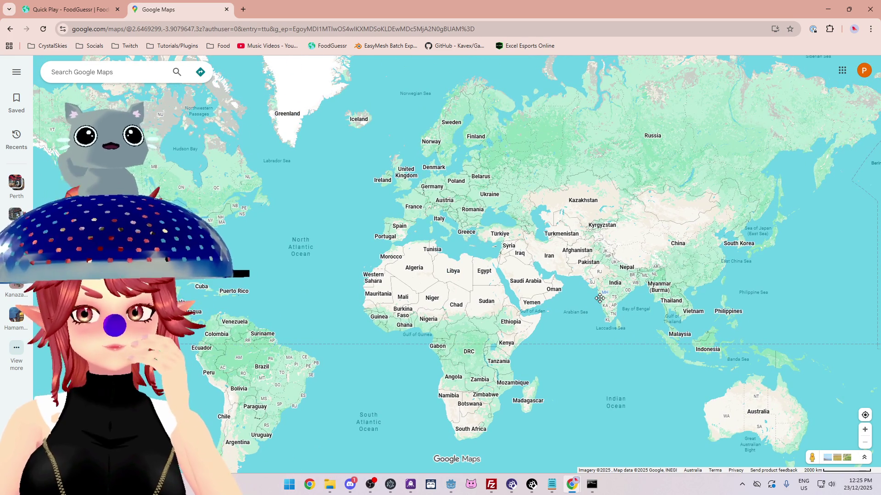
click(81, 10)
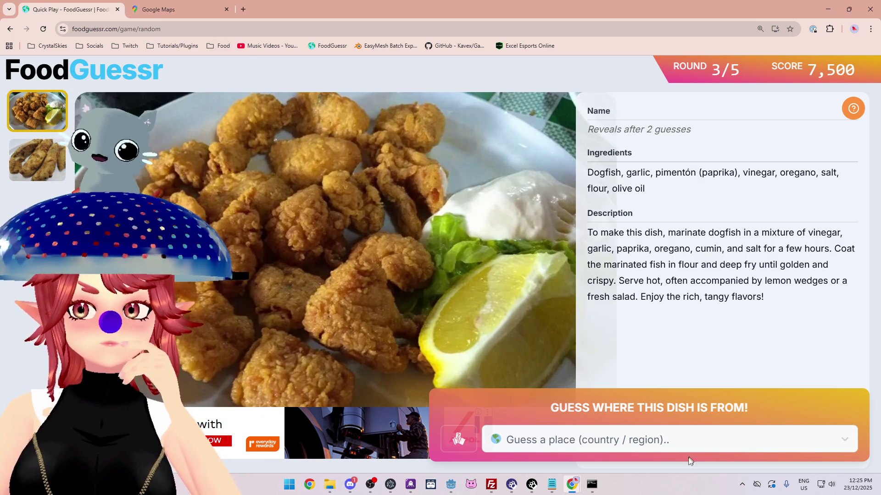
Step: Guess Spain for Cazón En Adobo, scoring 5,000, and advance to round 4/5
click(668, 434)
text(spain)
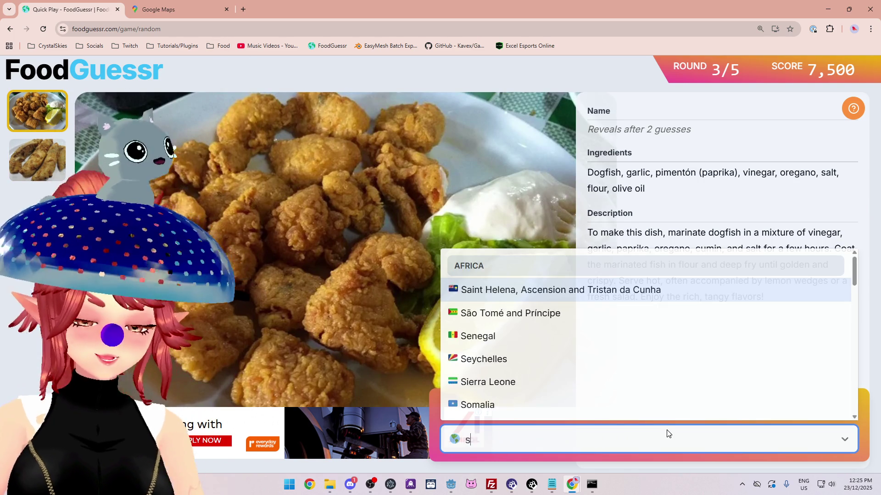
click(660, 408)
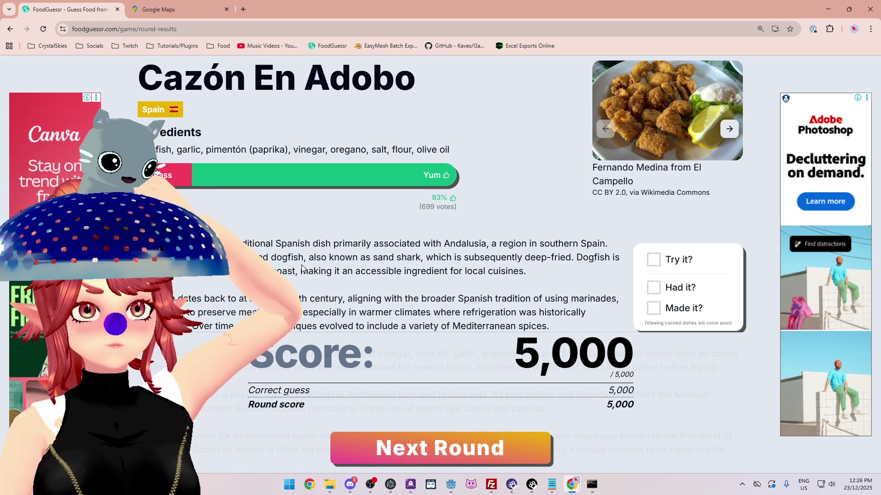
scroll(404, 245, down, 2)
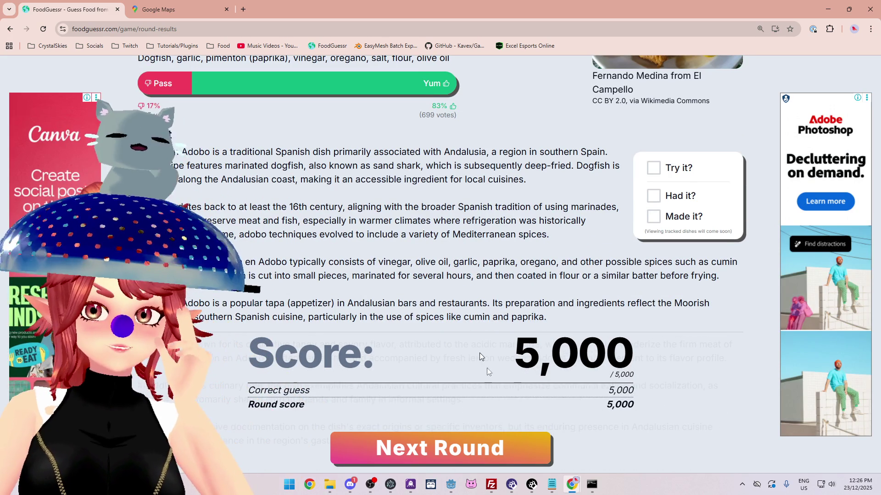
click(486, 447)
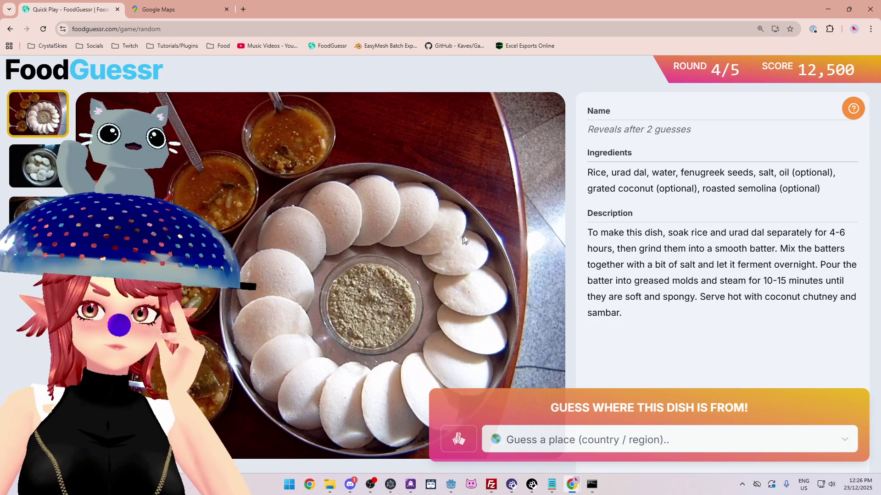
Step: Look through the round 4 dish's photos
click(38, 166)
click(37, 208)
click(37, 166)
click(44, 131)
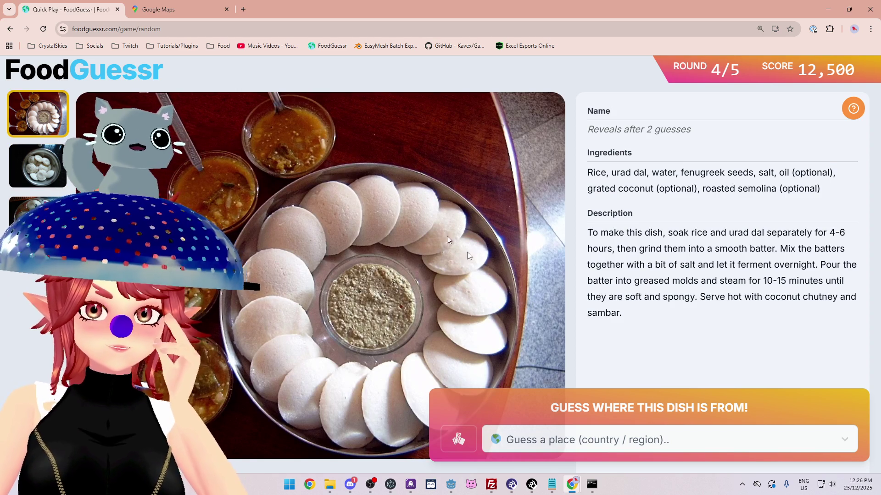
Step: Guess India for Idli, then start the final round 5/5
click(619, 441)
text(indi)
click(585, 404)
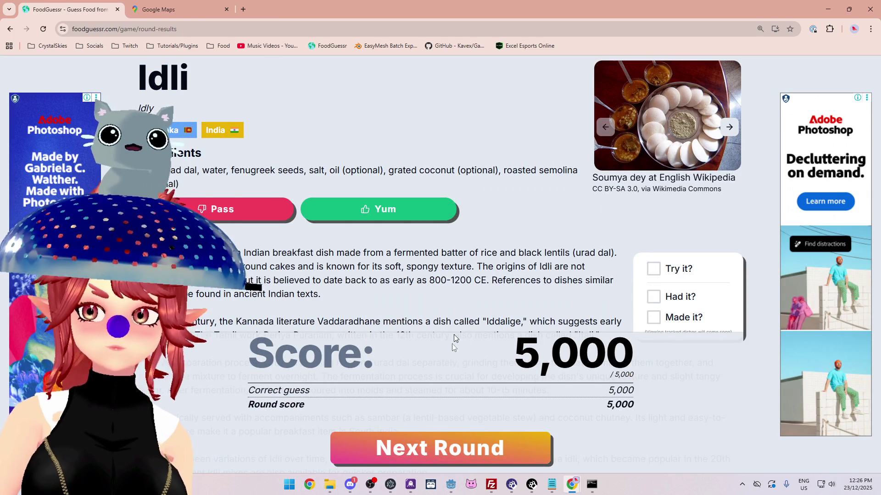
click(467, 442)
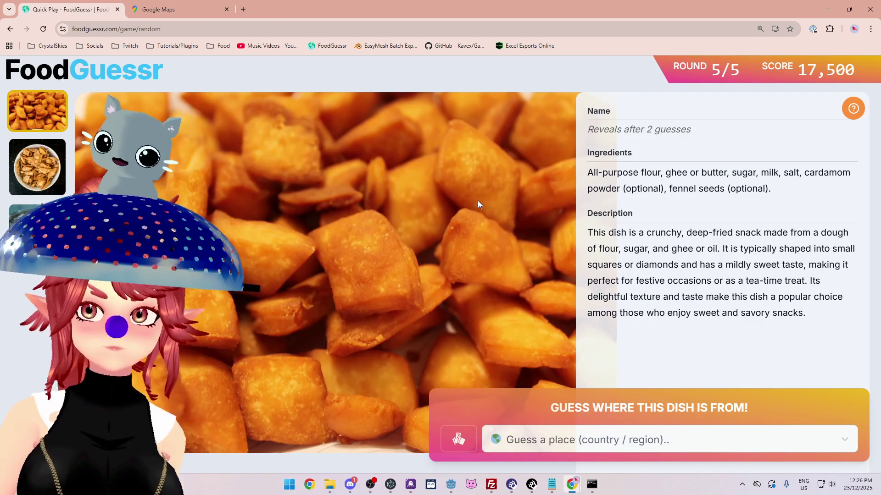
Step: Browse the fried snack's photos and highlight its ingredients list
click(52, 184)
click(28, 216)
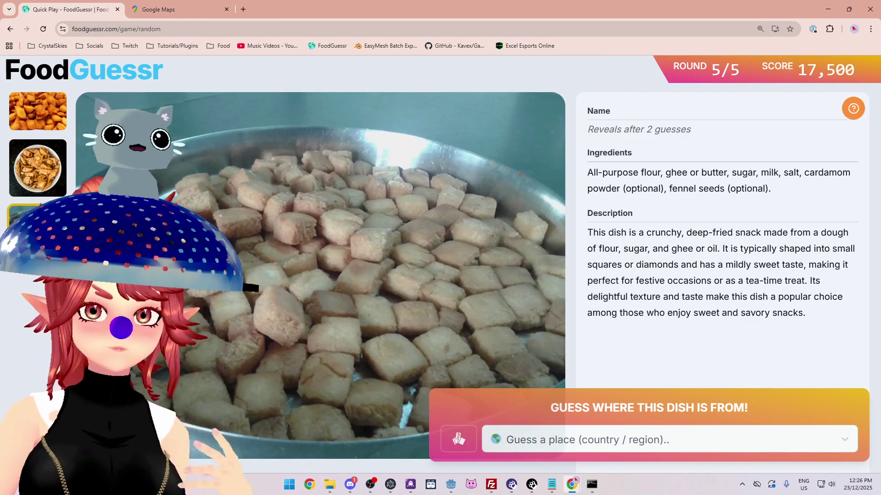
click(31, 190)
click(28, 108)
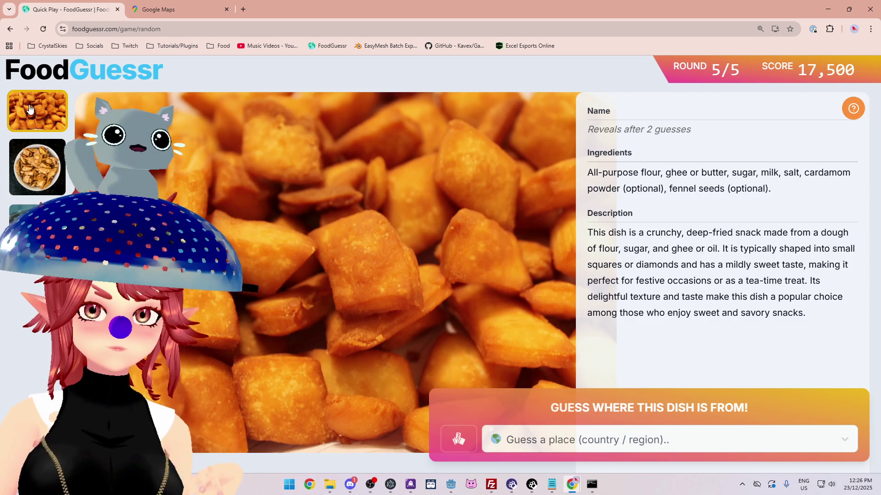
click(32, 168)
click(27, 216)
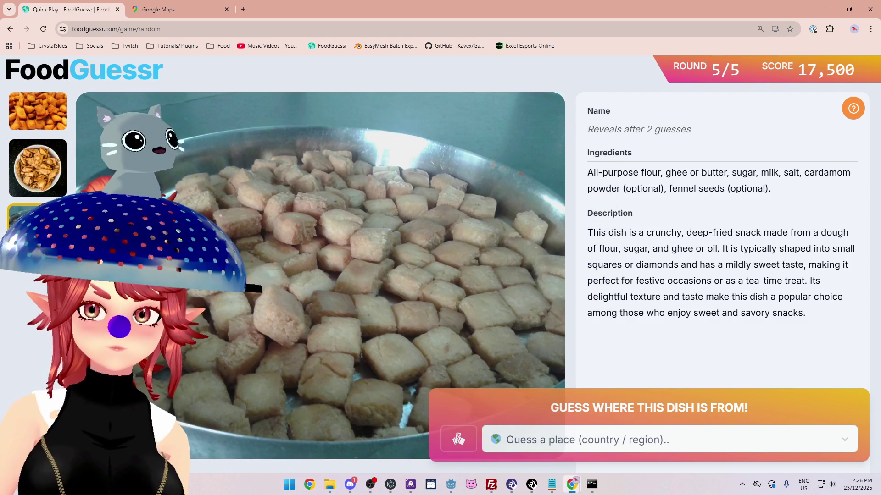
drag(701, 173, 800, 173)
drag(632, 189, 739, 188)
mouse_move(614, 173)
mouse_down()
mouse_move(692, 171)
mouse_move(772, 188)
mouse_up()
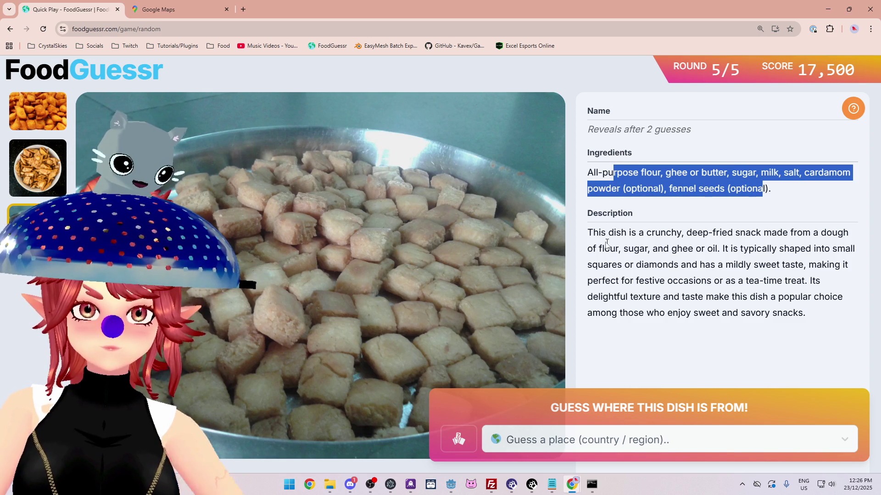
click(706, 186)
drag(654, 173, 704, 188)
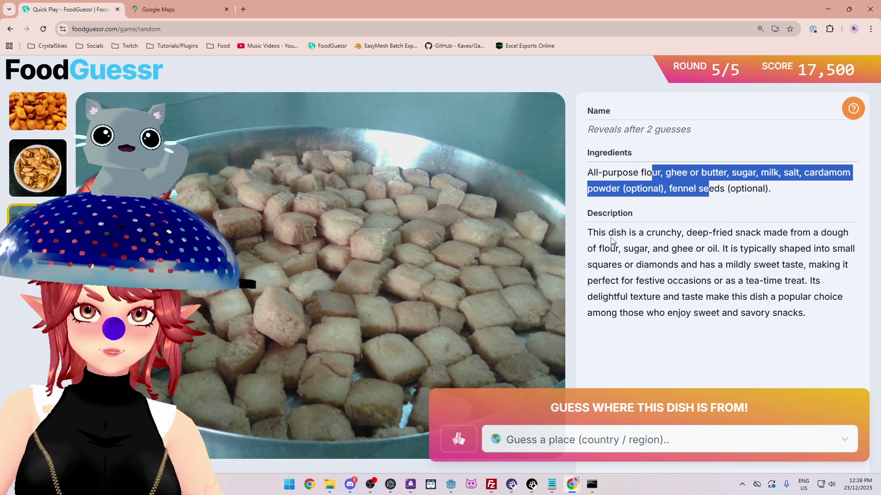
Step: Highlight parts of the snack's description, recheck the photos, then switch to Google Maps
drag(608, 232, 763, 235)
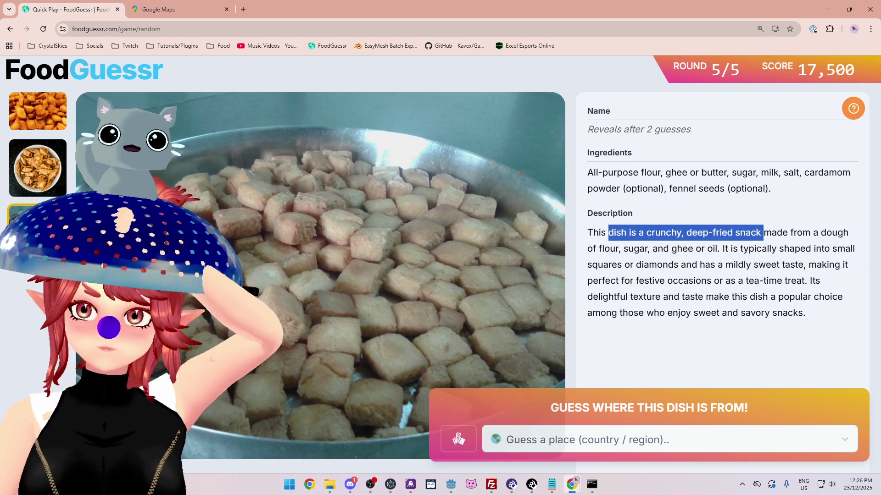
drag(667, 281, 786, 280)
mouse_move(626, 297)
mouse_down()
mouse_move(763, 295)
mouse_move(627, 297)
mouse_move(649, 312)
mouse_move(793, 313)
mouse_up()
click(39, 127)
click(37, 167)
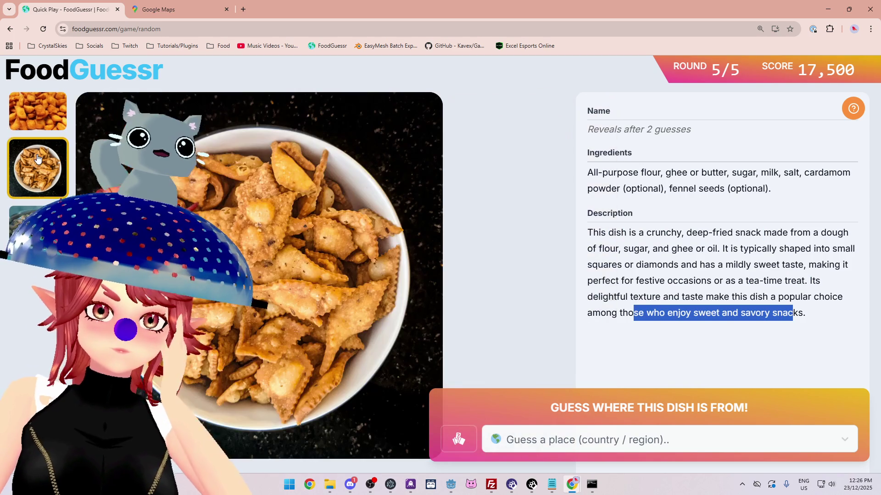
click(158, 10)
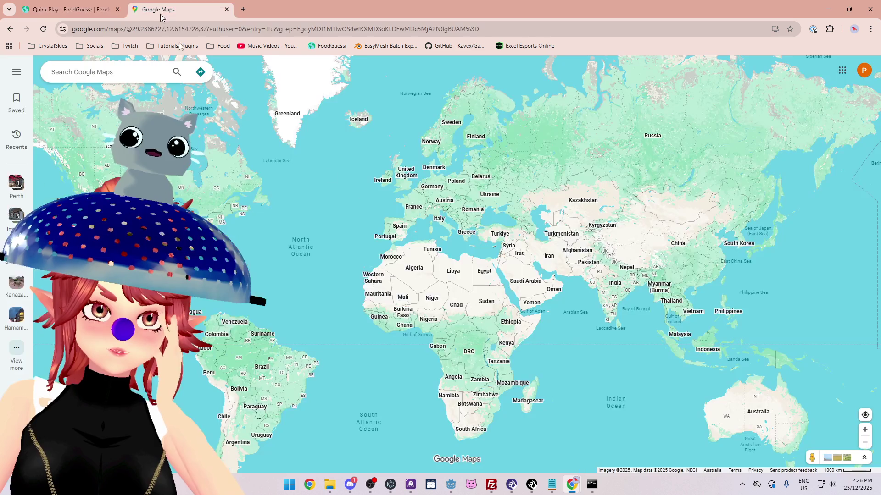
Step: Zoom Google Maps in on India and South Asia, then return to the FoodGuessr round
scroll(673, 305, up, 2)
scroll(673, 305, up, 3)
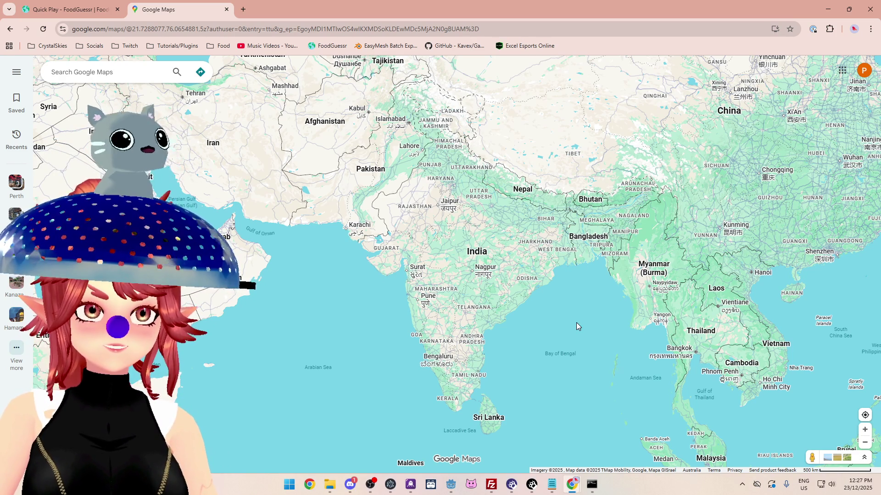
scroll(576, 323, up, 2)
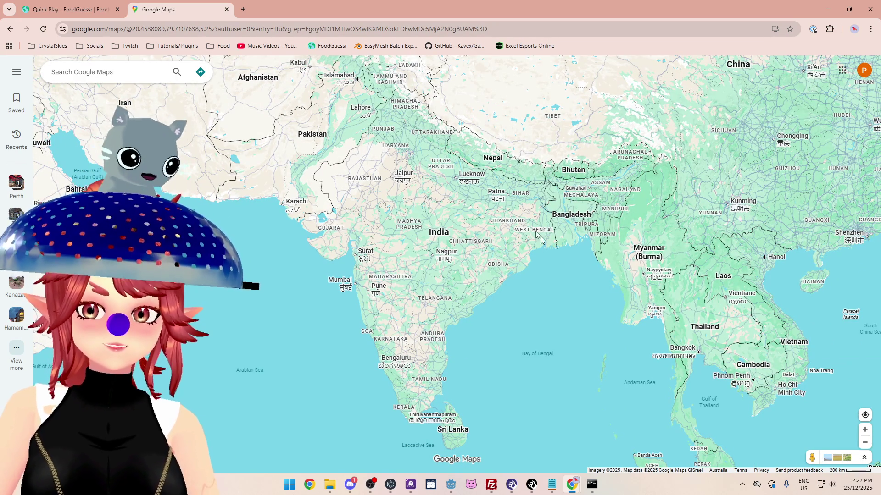
click(87, 11)
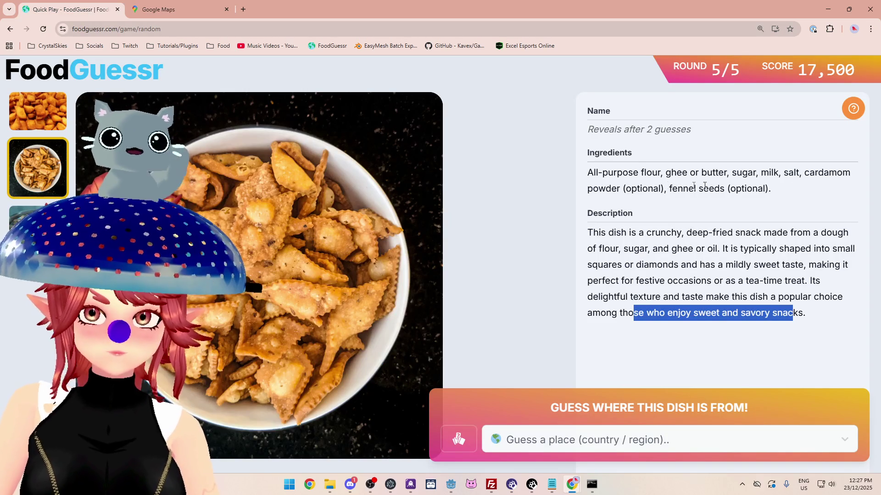
Step: Reread the snack's ingredients (ghee, butter, cardamom, fennel seeds, flour) and review its photos
drag(662, 174, 723, 174)
click(753, 175)
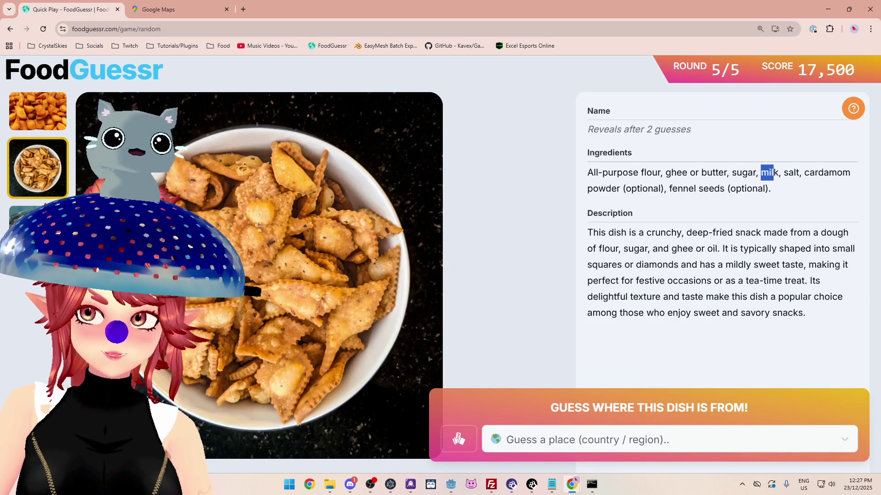
drag(802, 174, 856, 177)
drag(592, 189, 752, 189)
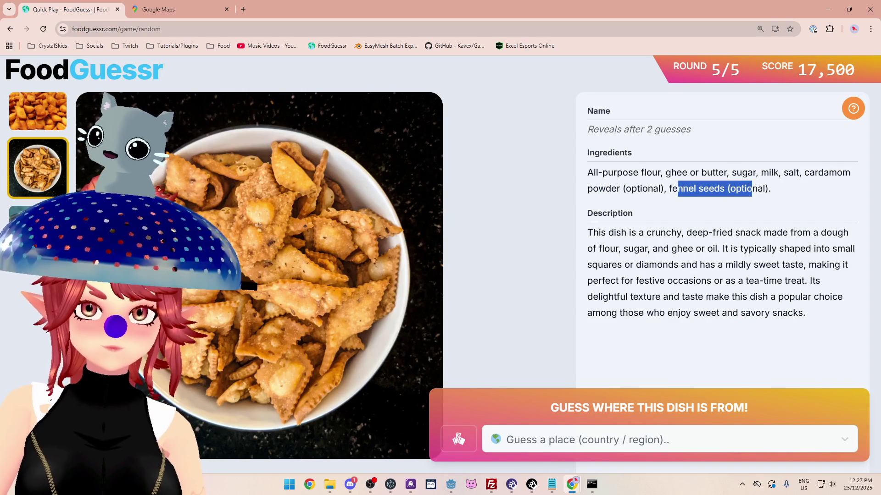
click(759, 187)
drag(634, 173, 736, 173)
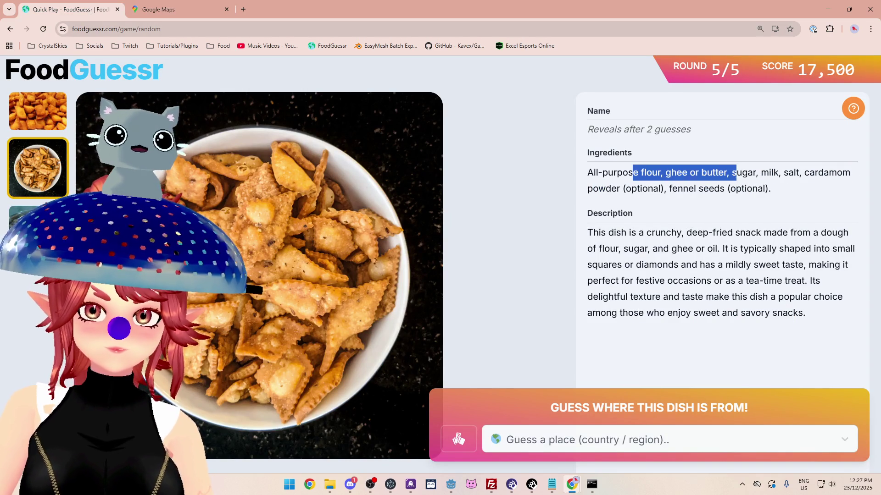
click(38, 225)
click(26, 180)
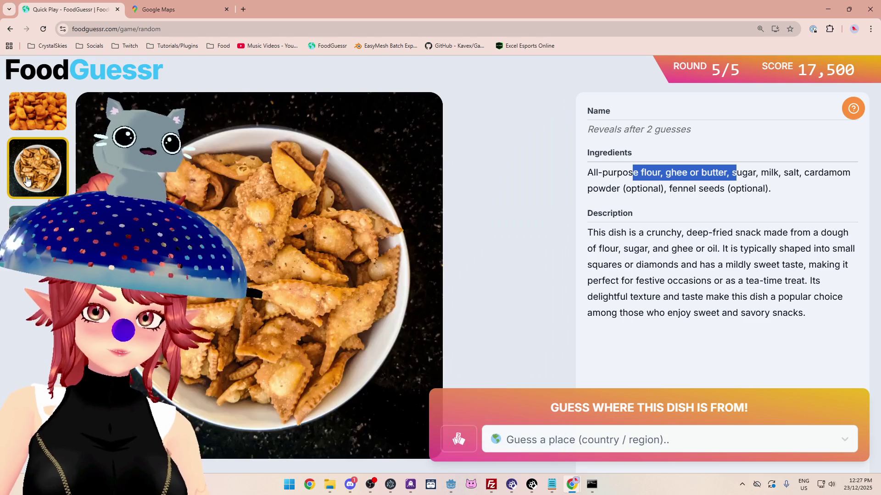
click(40, 123)
Step: Centre Google Maps on southern India, the Bay of Bengal and Sri Lanka, then return to FoodGuessr
click(192, 13)
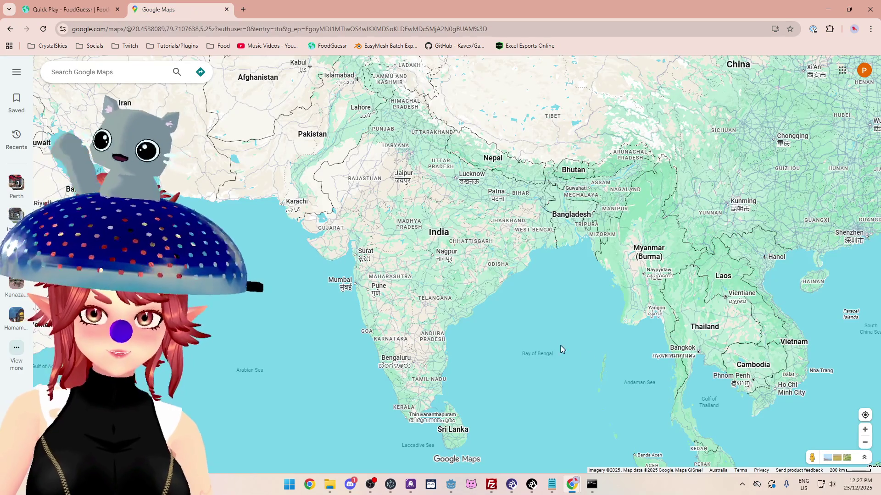
scroll(481, 310, down, 3)
scroll(414, 258, up, 3)
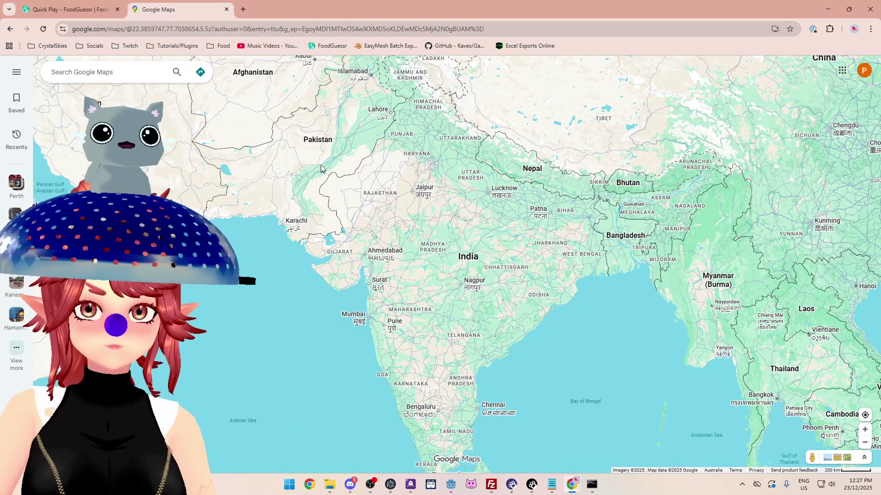
scroll(431, 235, down, 2)
mouse_move(461, 203)
mouse_down()
mouse_move(443, 270)
mouse_move(375, 261)
mouse_move(348, 215)
mouse_move(484, 192)
mouse_up()
scroll(501, 261, up, 1)
mouse_move(561, 312)
mouse_down()
mouse_move(519, 218)
mouse_move(494, 275)
mouse_move(505, 291)
mouse_move(491, 266)
mouse_move(534, 296)
mouse_move(574, 287)
mouse_move(578, 334)
mouse_move(552, 273)
mouse_up()
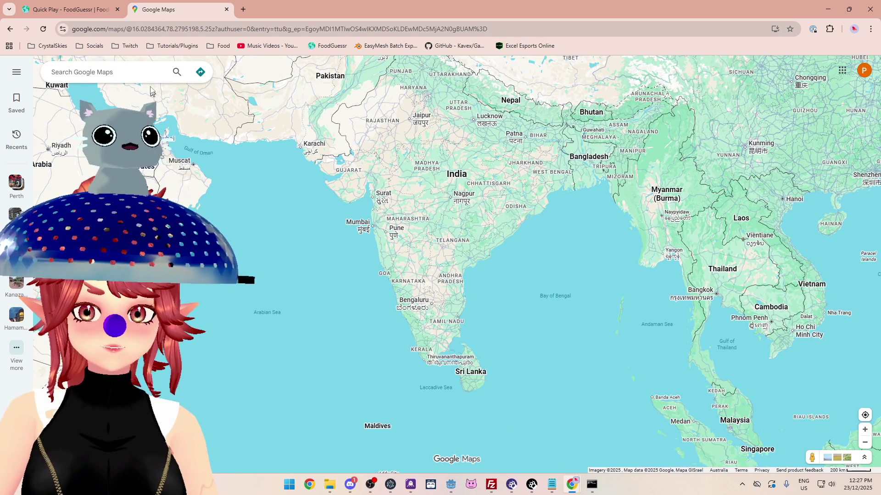
click(69, 9)
Step: Guess Sri Lanka for round 5, which comes back Warm
click(561, 435)
text(sri)
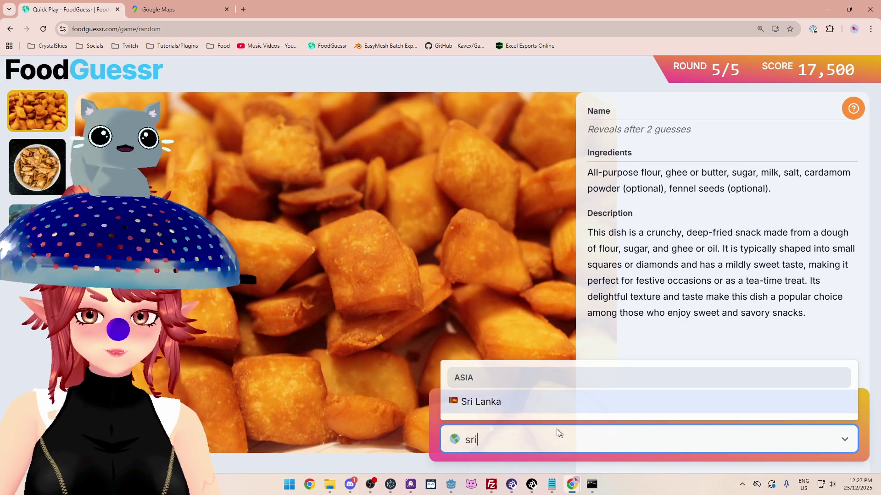
click(567, 402)
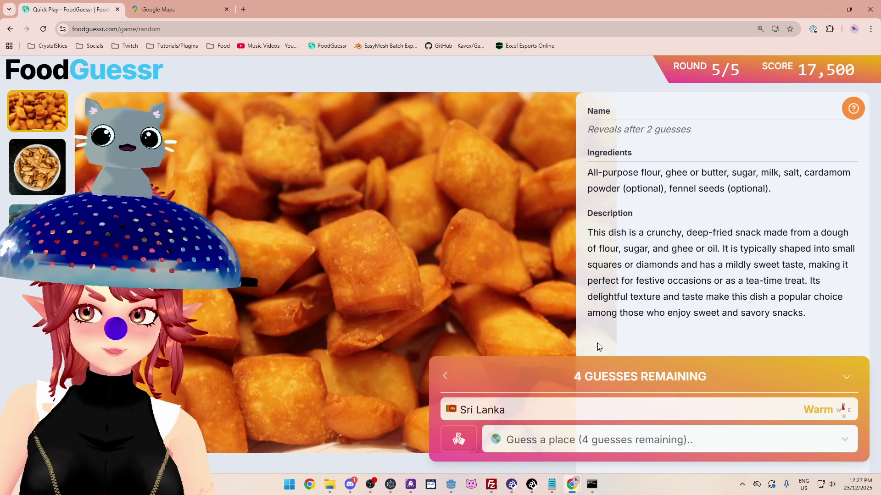
Step: Compare the dish with Google Maps, zooming and panning out from India to wider Asia
click(200, 13)
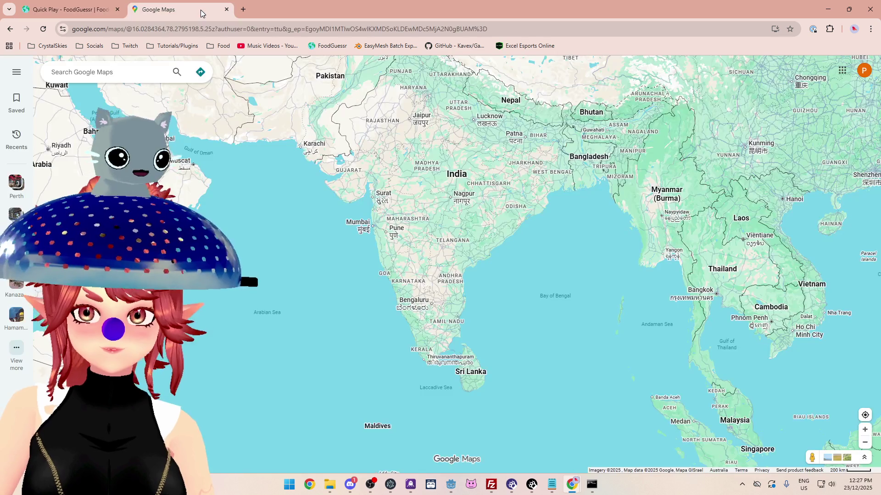
click(69, 9)
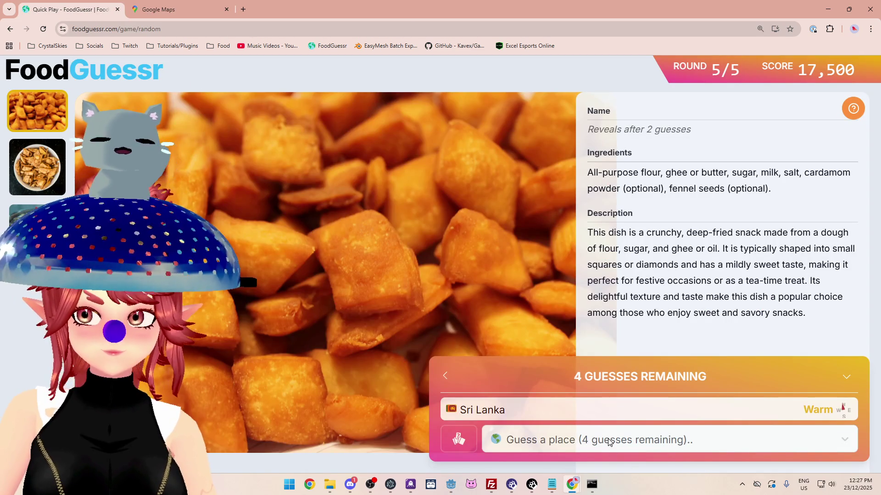
click(187, 17)
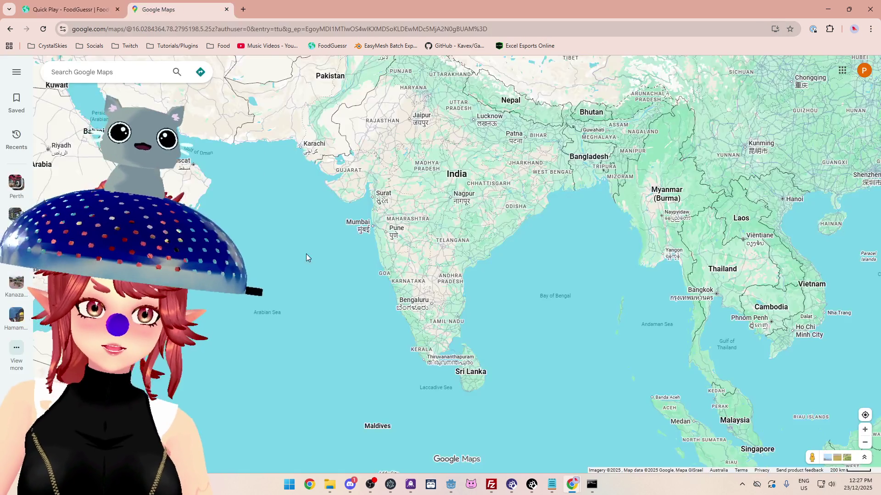
scroll(305, 254, down, 2)
drag(271, 111, 252, 164)
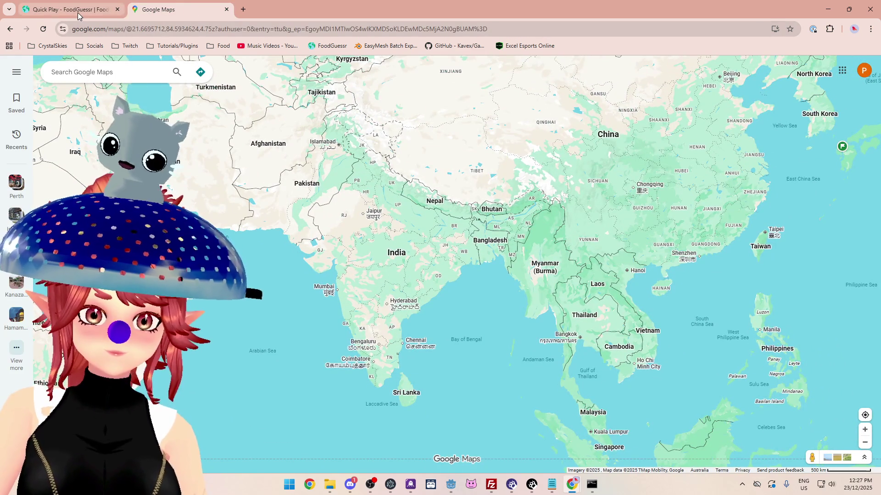
click(78, 14)
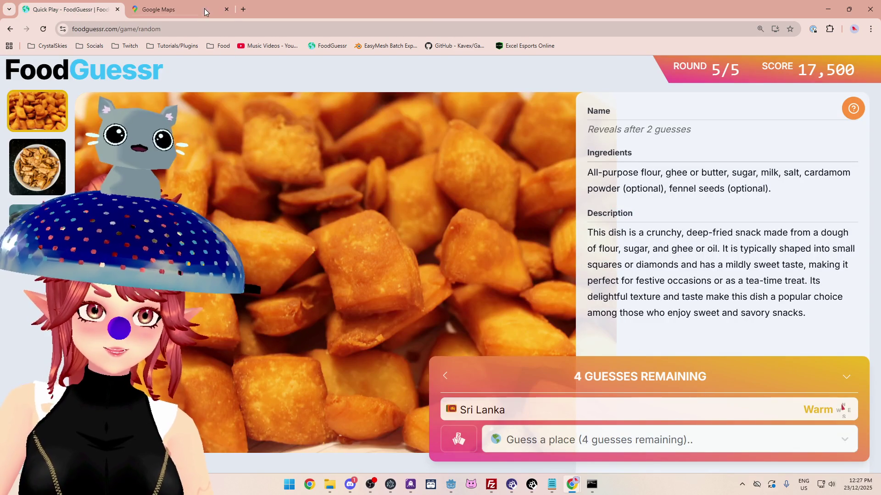
click(204, 12)
scroll(391, 295, down, 3)
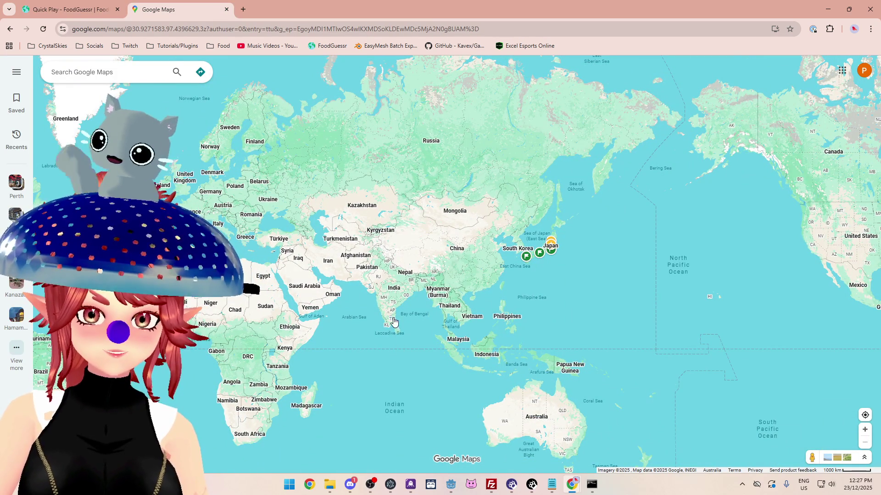
scroll(398, 328, up, 2)
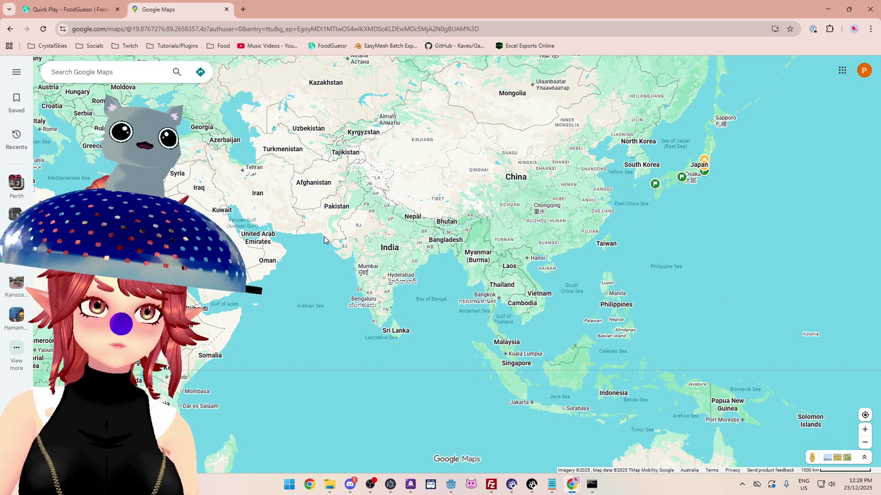
click(105, 11)
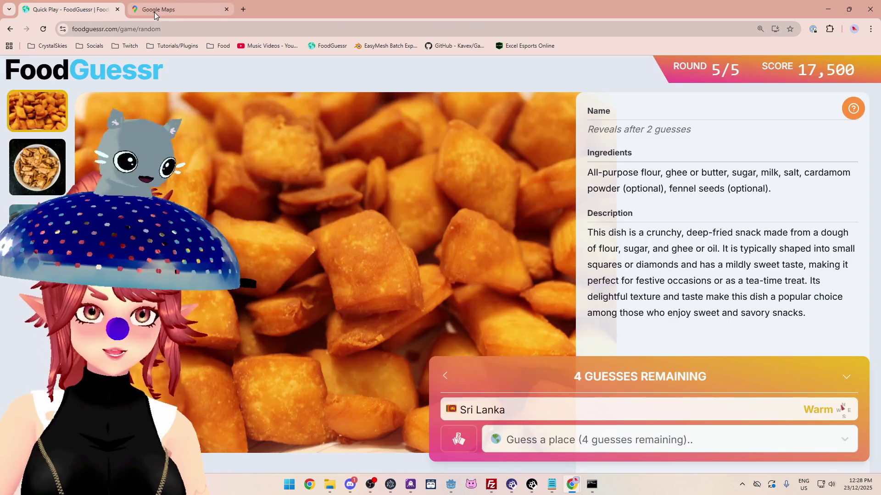
click(155, 14)
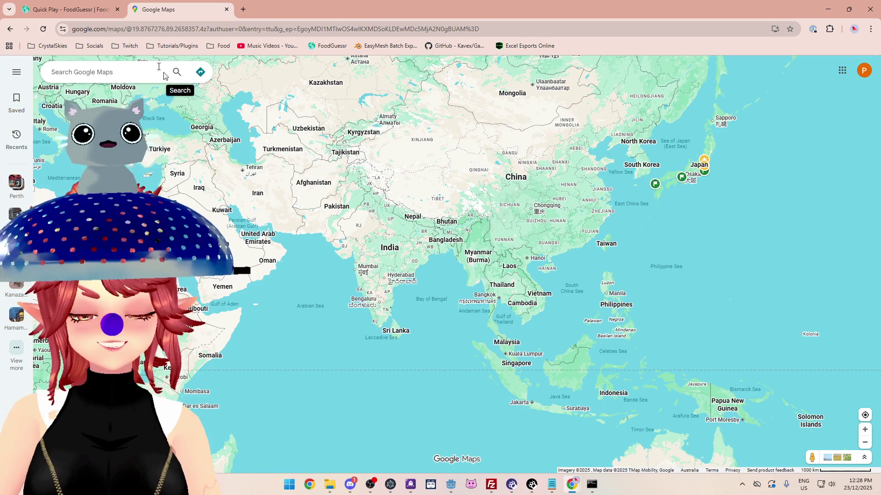
click(98, 10)
Step: Guess India for Shankarpali and view the 22,000 of 25,000 final score
click(624, 440)
text(in)
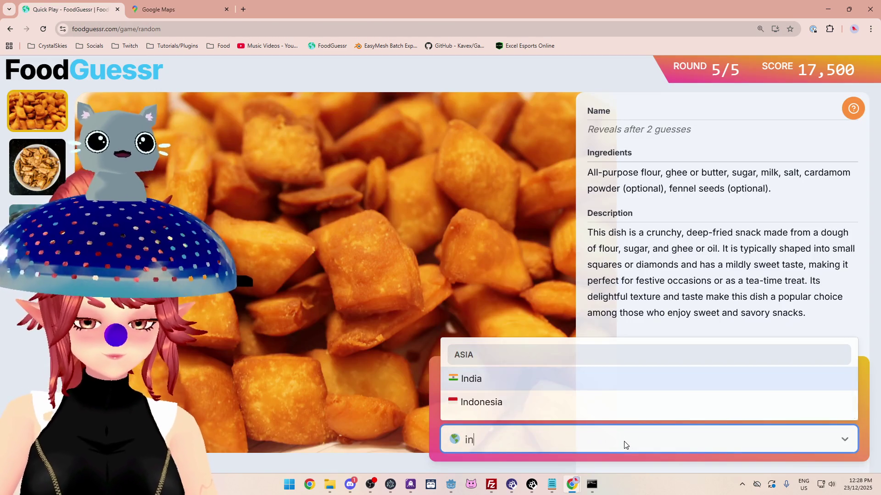
click(558, 382)
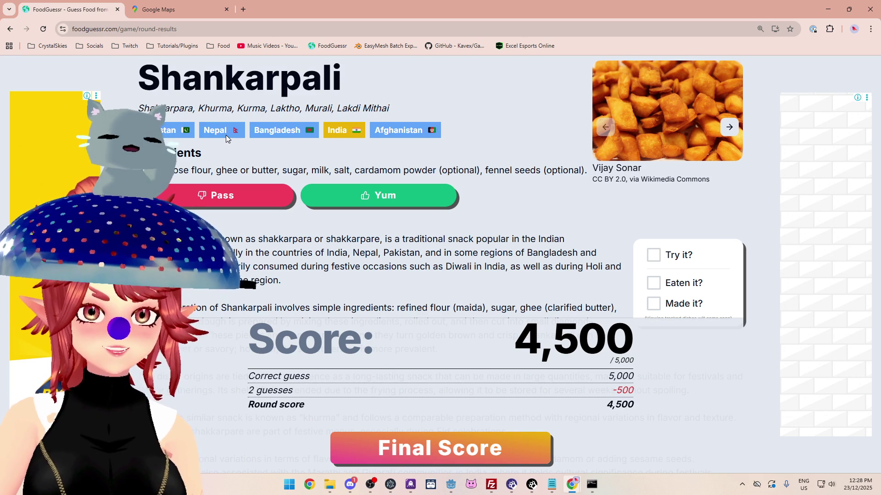
click(454, 449)
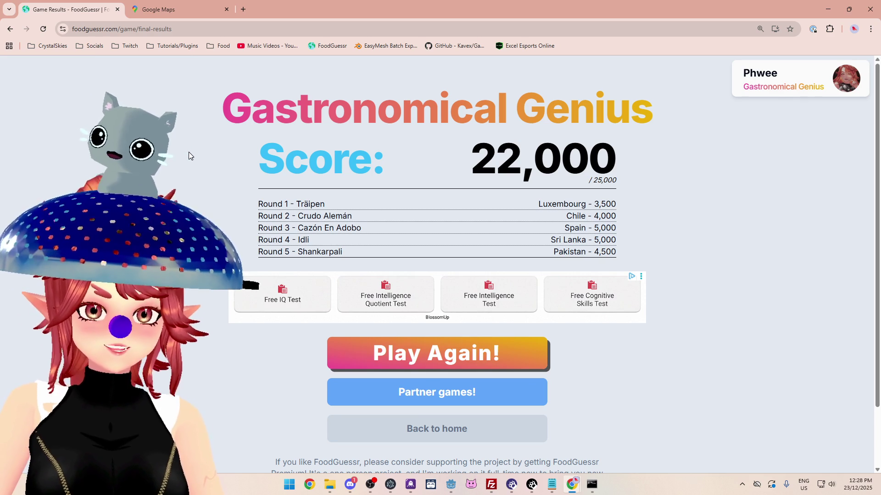
key(alt+Tab)
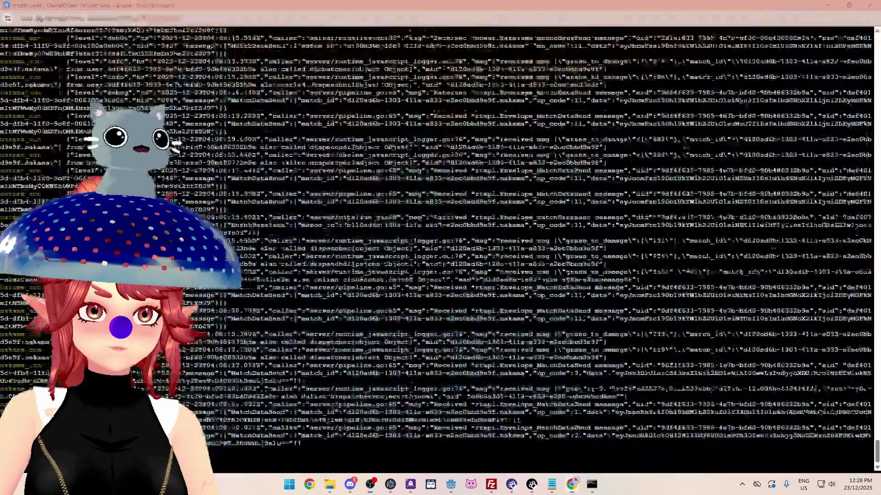
Step: Review attack_cast.gd's grass and tree damage code, then open game_manager.gd at destroy_grass
key(alt+Tab)
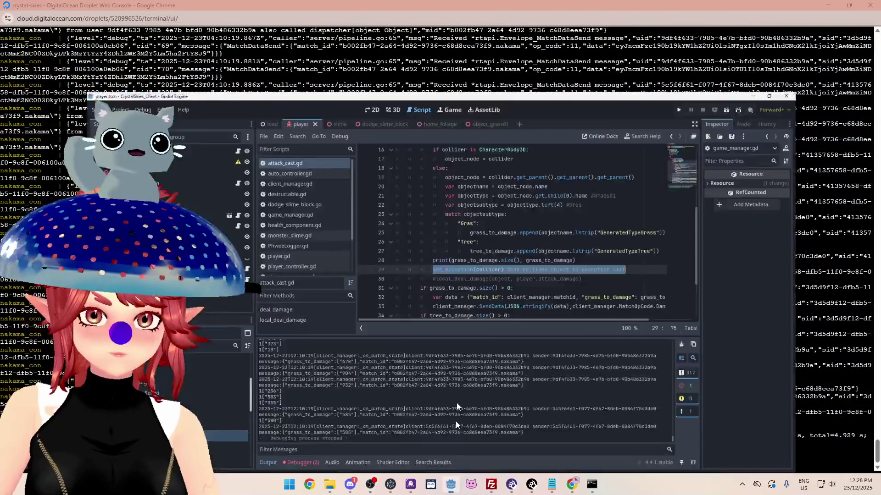
click(557, 189)
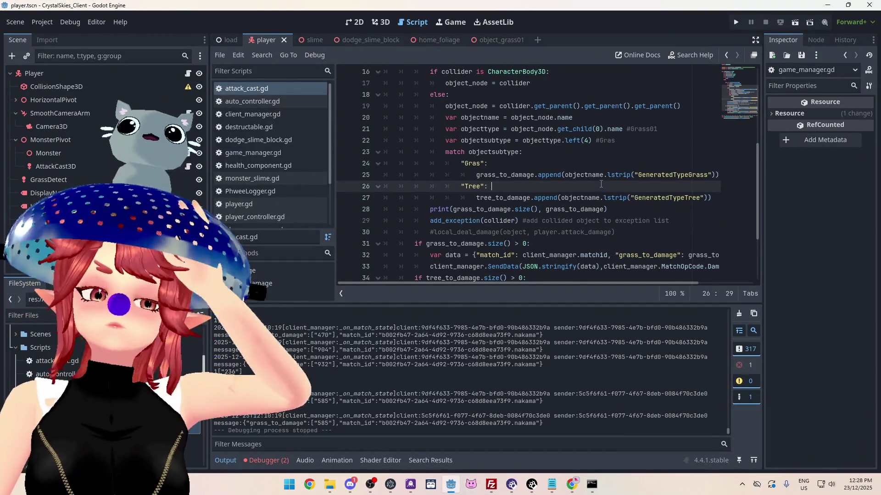
scroll(556, 202, up, 2)
scroll(474, 166, down, 1)
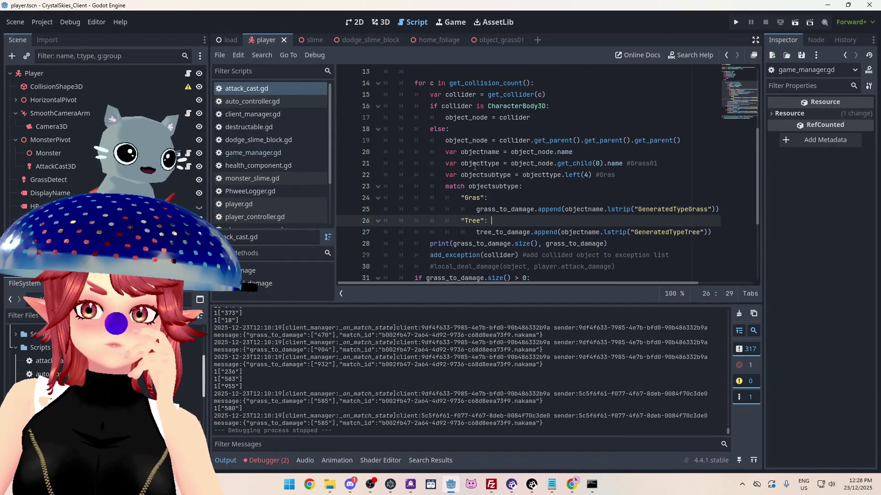
scroll(475, 166, down, 1)
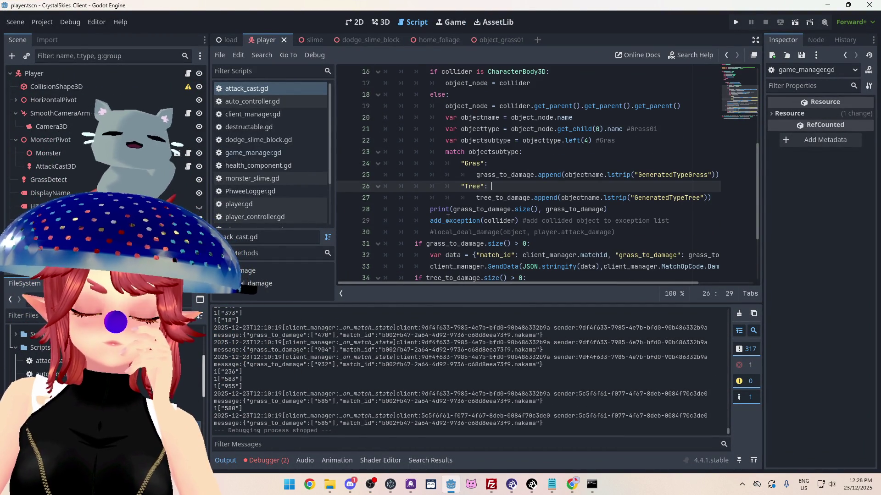
mouse_move(448, 219)
scroll(448, 219, down, 2)
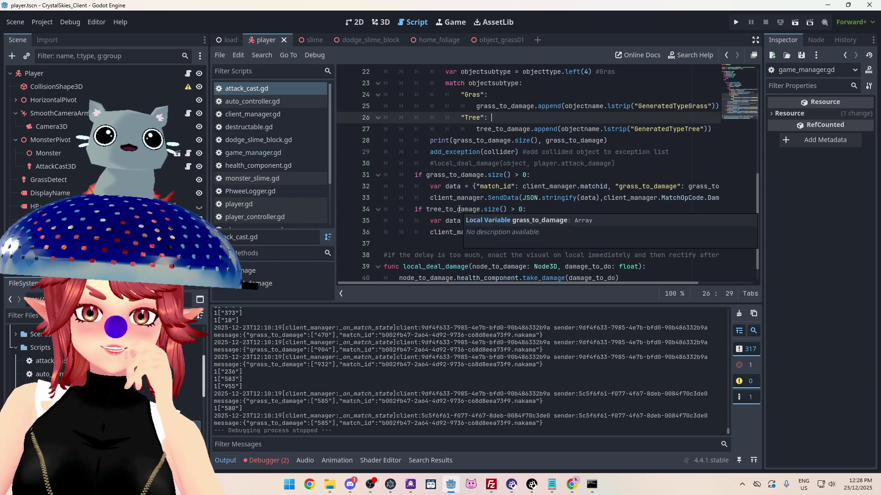
scroll(477, 193, down, 1)
mouse_move(504, 242)
scroll(437, 208, up, 1)
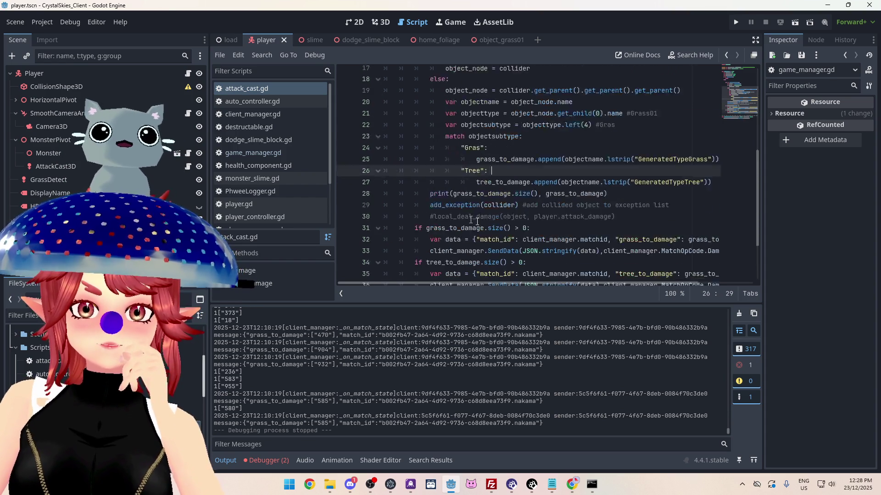
scroll(470, 211, down, 1)
click(255, 153)
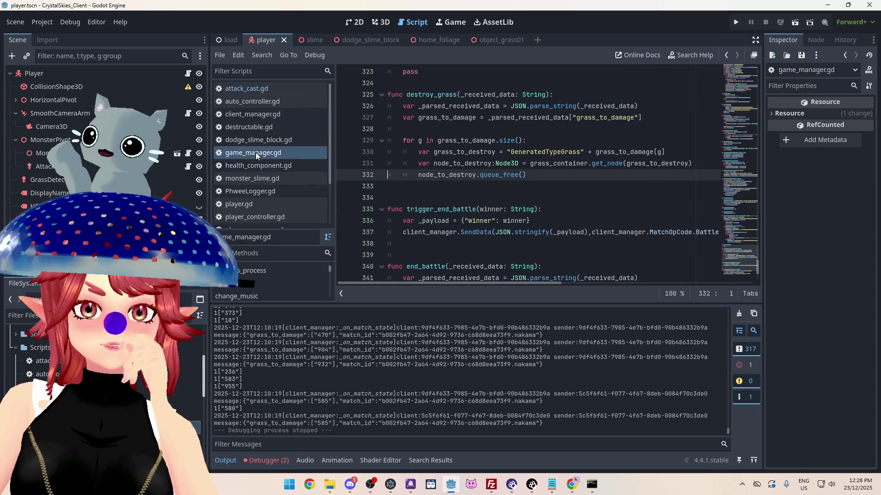
Step: Insert an 'if node_to_destroy != null:' line above queue_free() in destroy_grass
key(Home)
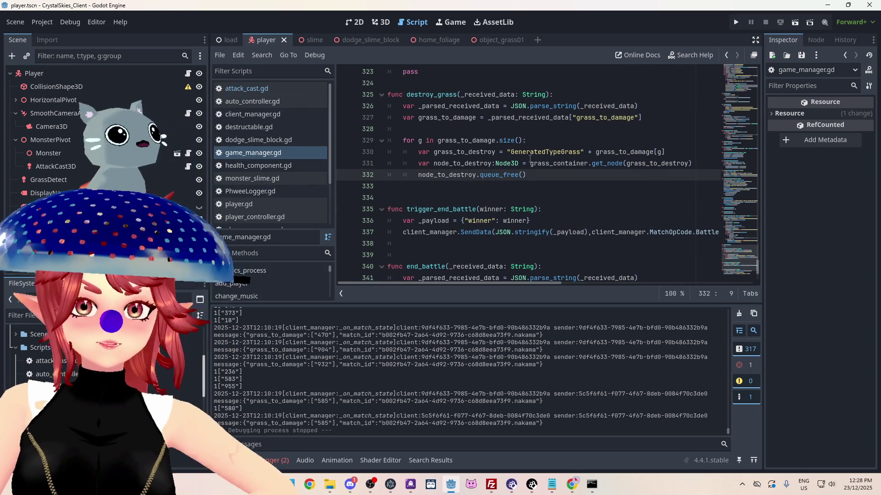
key(Return)
key(Up)
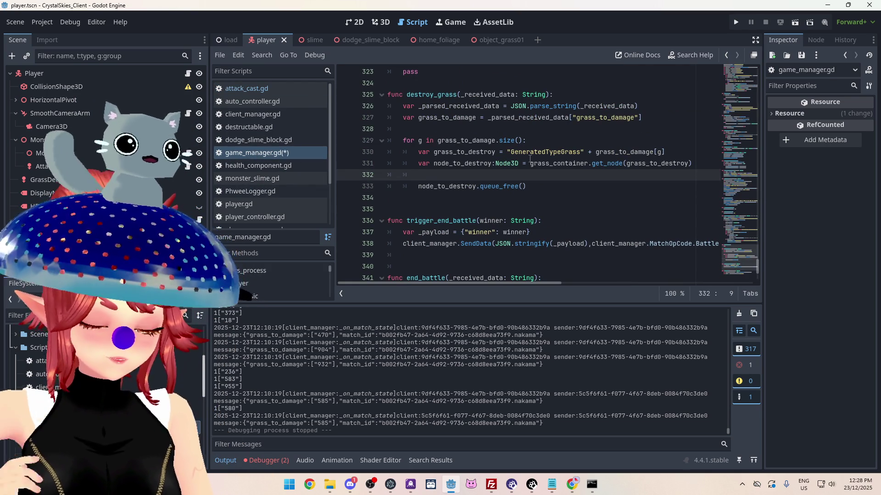
text(if node)
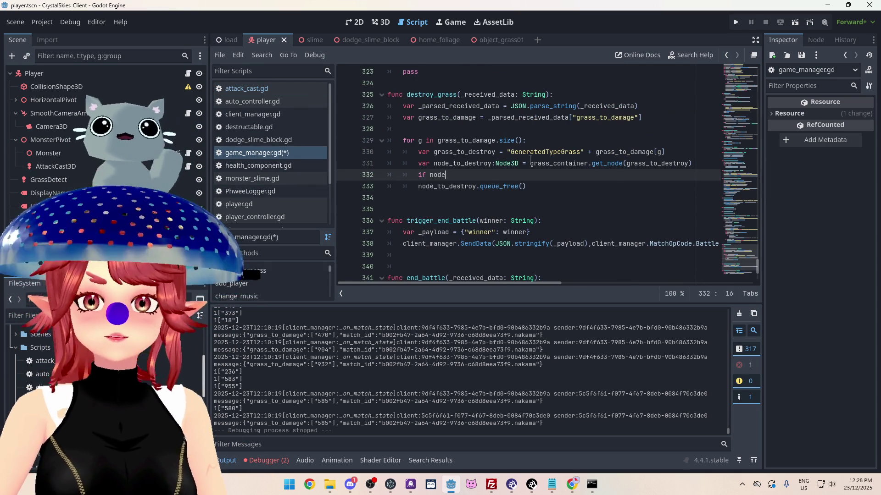
key(Return)
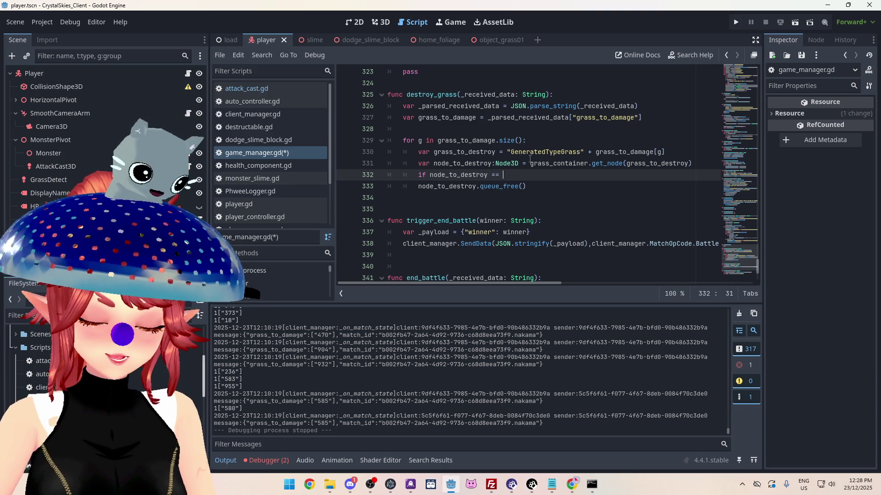
text(null:)
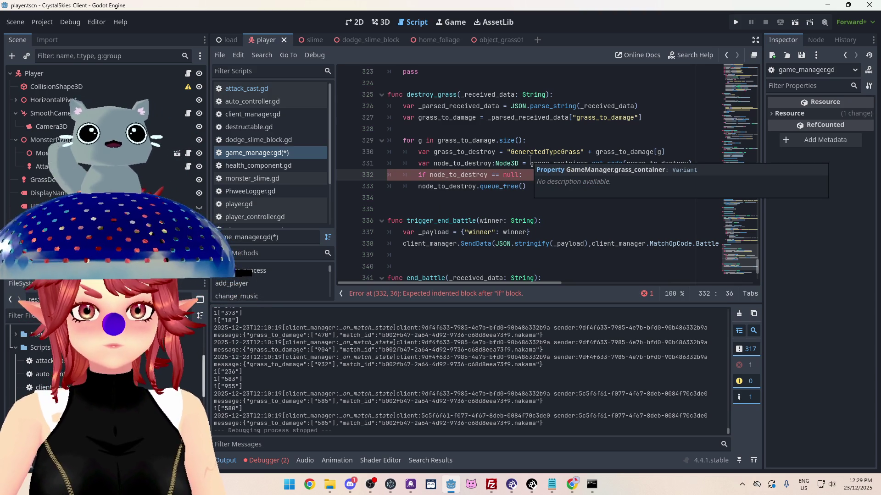
key(BackSpace)
key(BackSpace)
key(BackSpace)
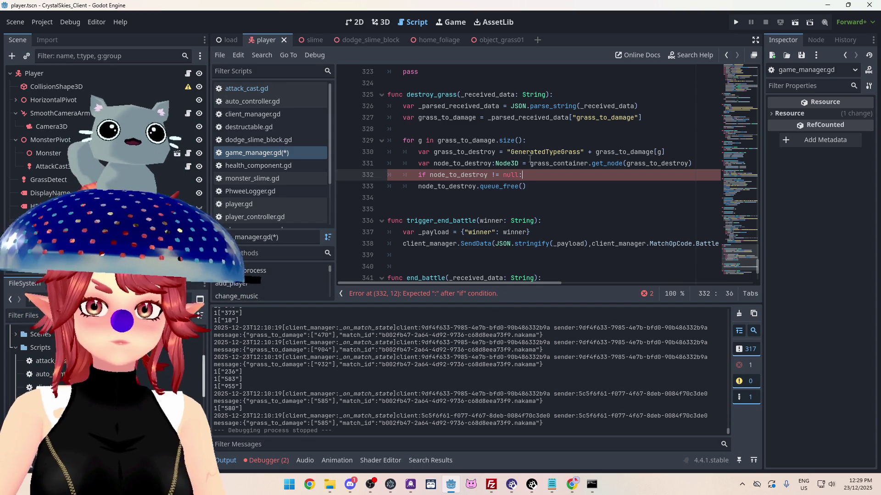
Step: Indent queue_free() under the null check, then save and run the game with F5
click(441, 186)
key(Tab)
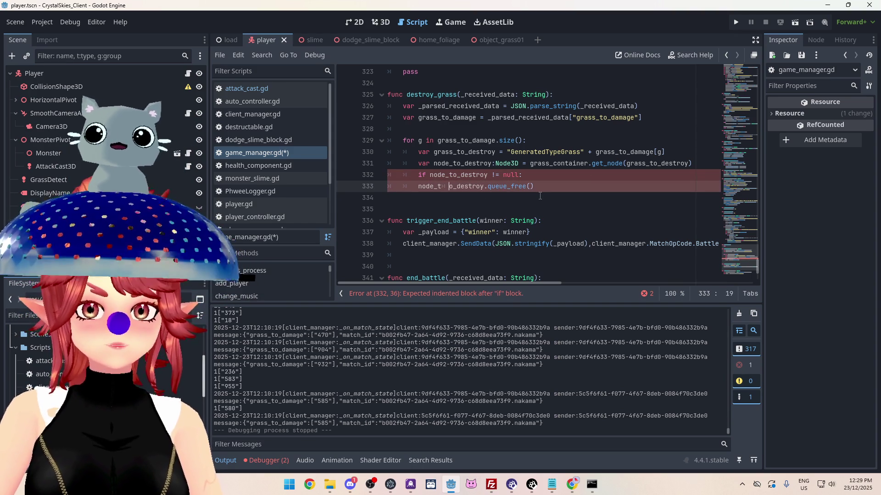
key(Left)
key(Left)
key(Left)
key(Tab)
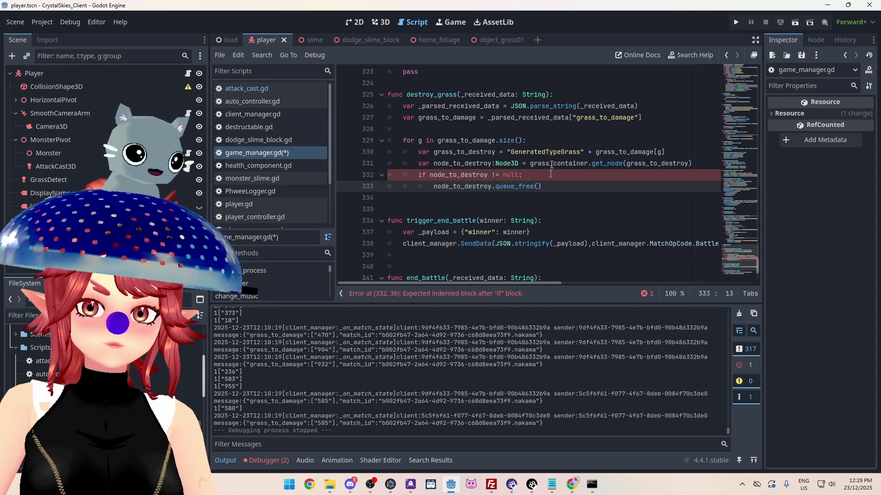
click(549, 139)
key(F5)
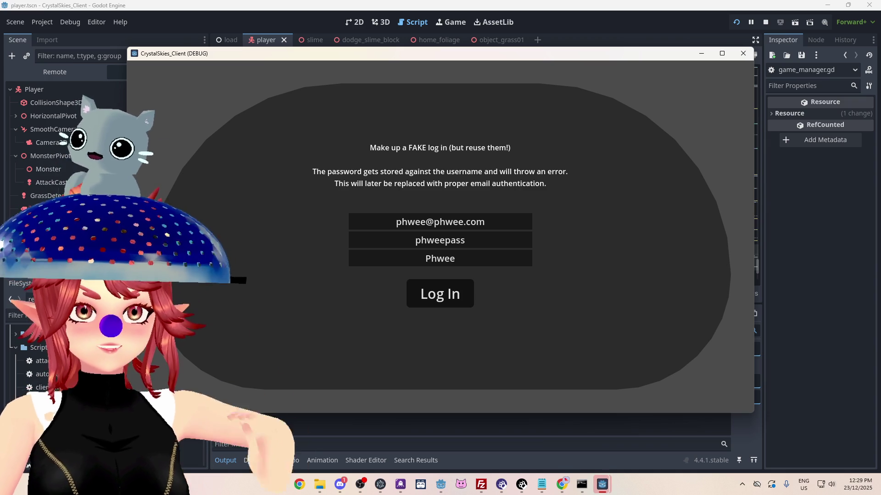
Step: Log in the first test account, create lobby 'asdd', then log in a second test account
click(443, 293)
click(417, 312)
text(asdd)
click(527, 318)
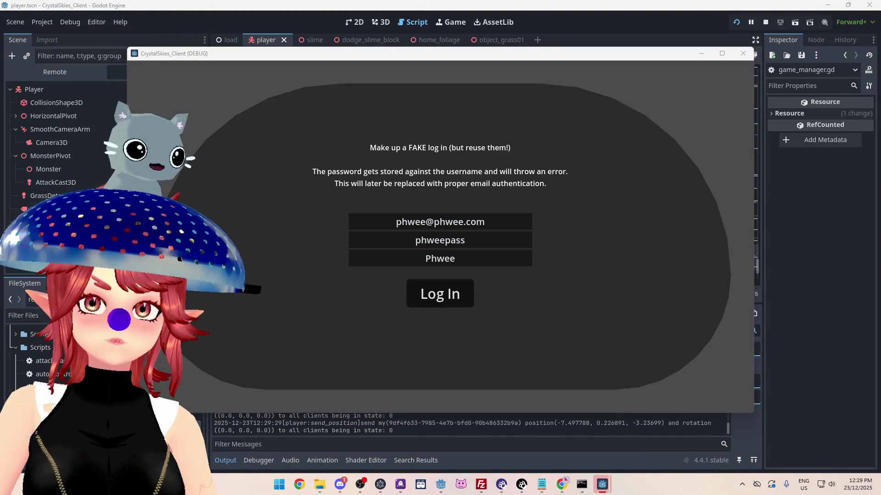
text(2)
click(453, 306)
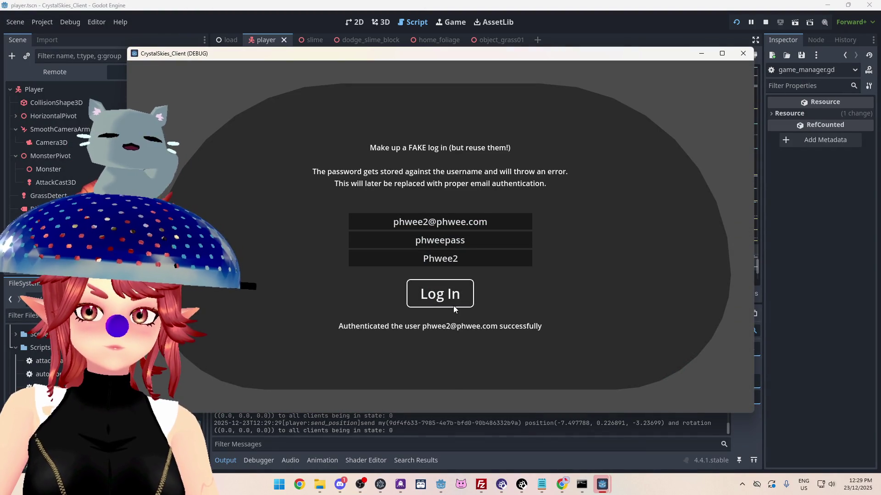
Step: Join the existing lobby, then view the null-instance get_parent error at attack_cast.gd line 19
click(422, 232)
click(440, 281)
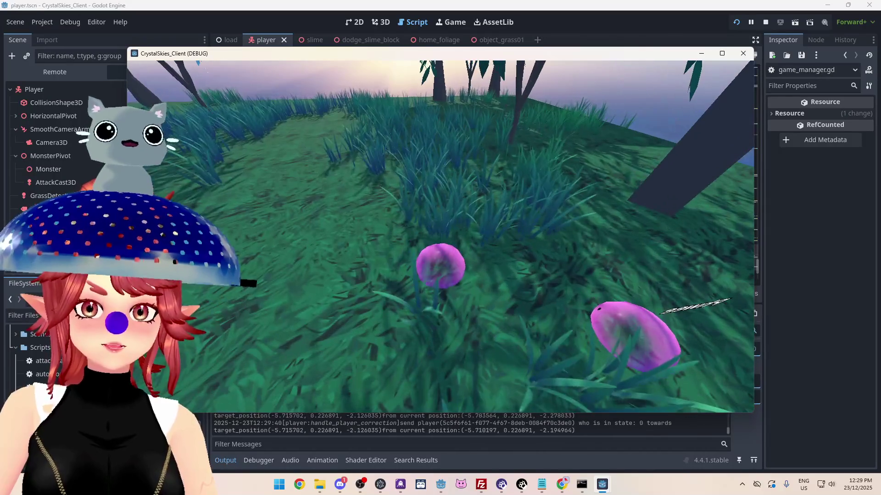
key(Escape)
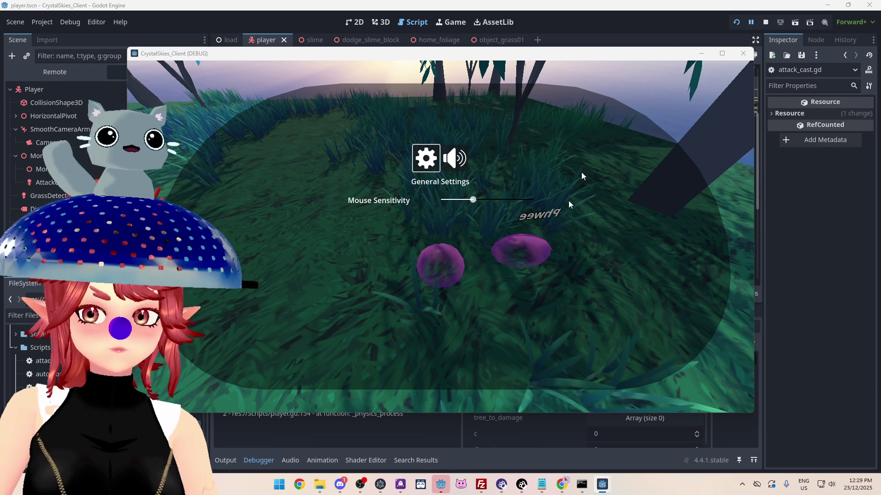
click(606, 21)
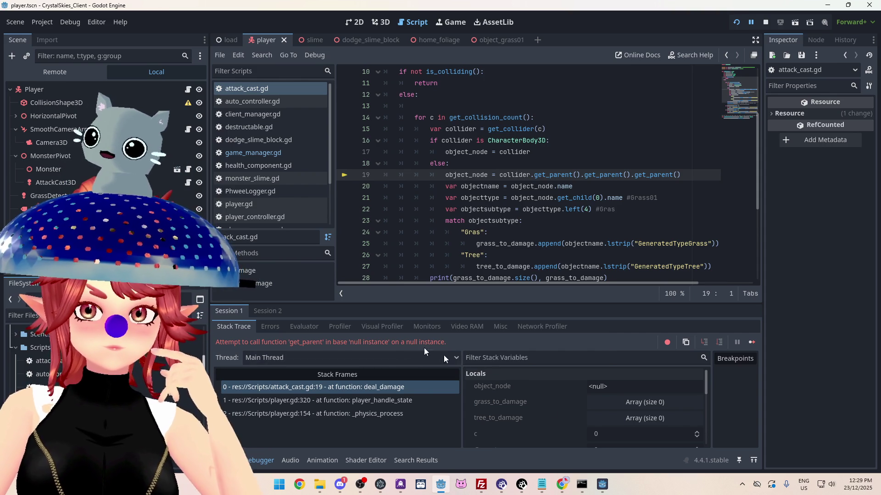
Step: Inspect the stack variables and deal_damage code, then stop the halted debug session
scroll(552, 412, down, 3)
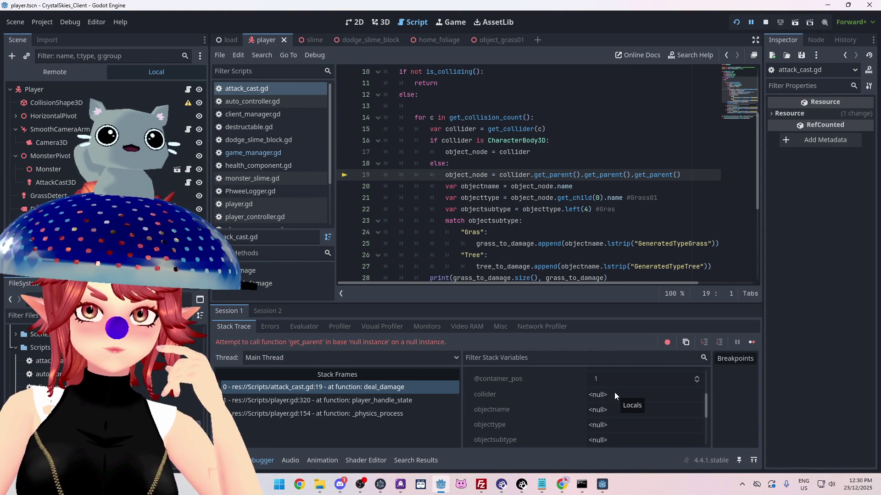
scroll(404, 146, up, 3)
scroll(472, 254, down, 1)
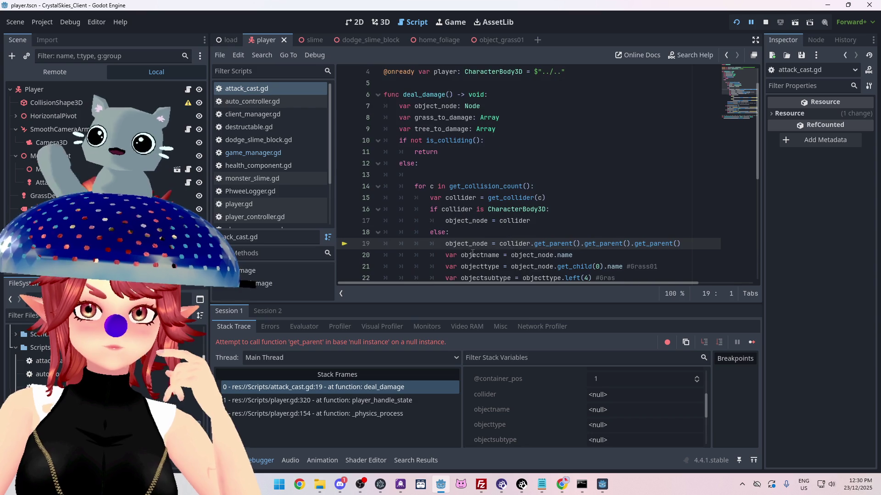
mouse_move(466, 242)
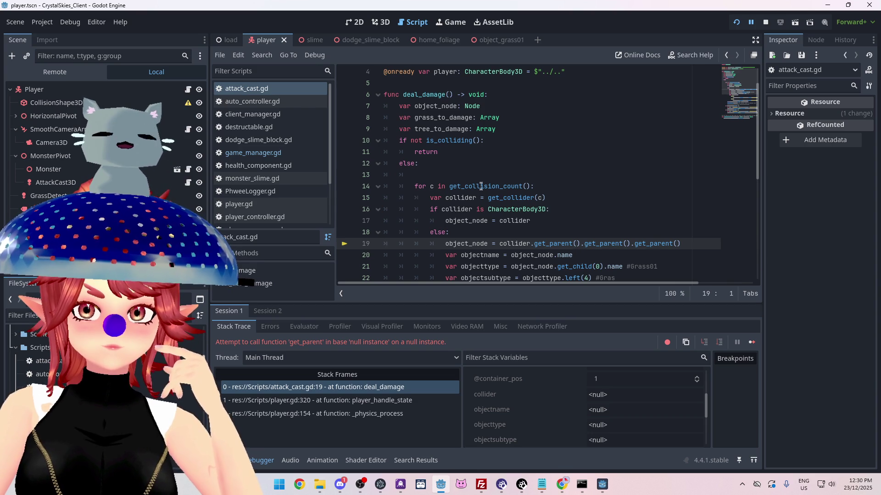
scroll(554, 398, down, 10)
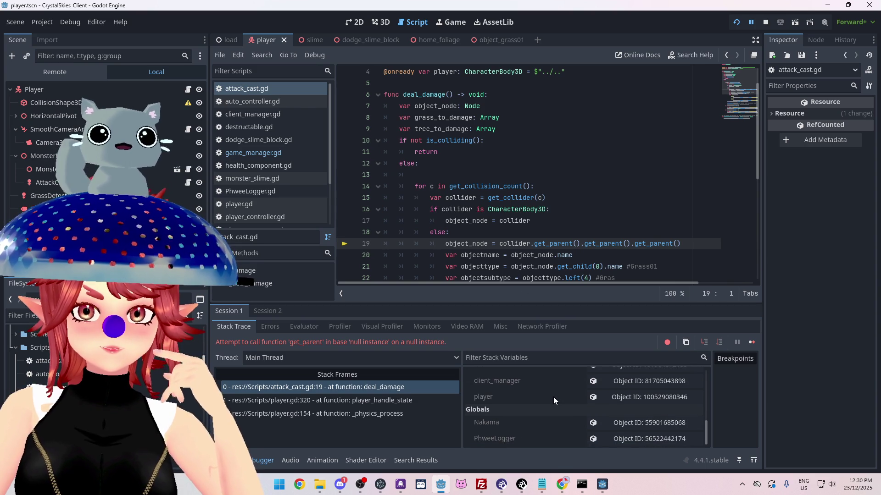
scroll(553, 397, up, 3)
mouse_move(480, 187)
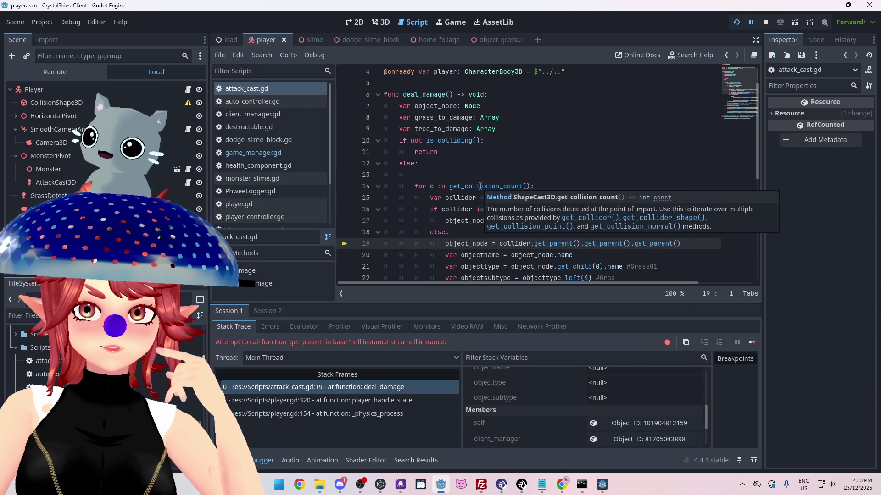
mouse_move(431, 187)
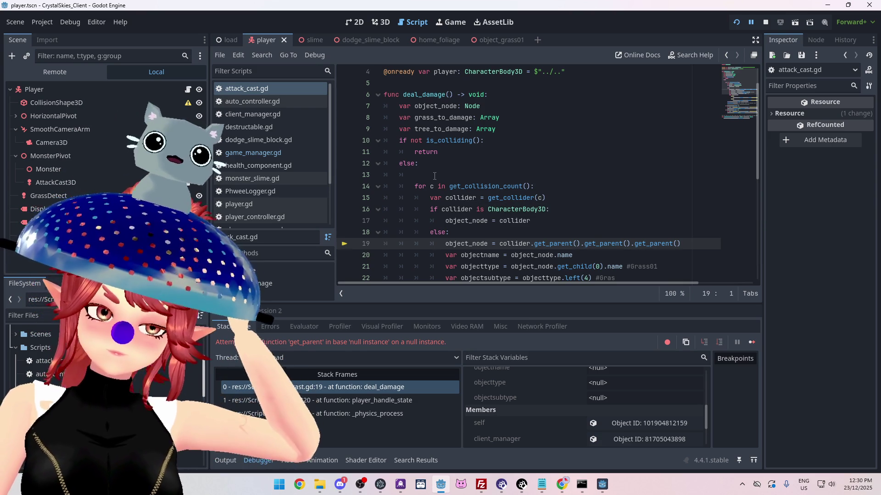
scroll(435, 175, down, 2)
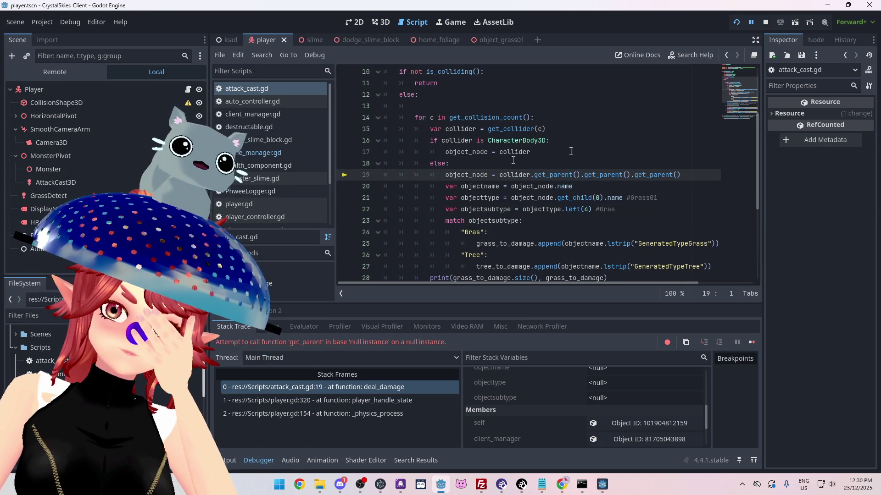
click(765, 22)
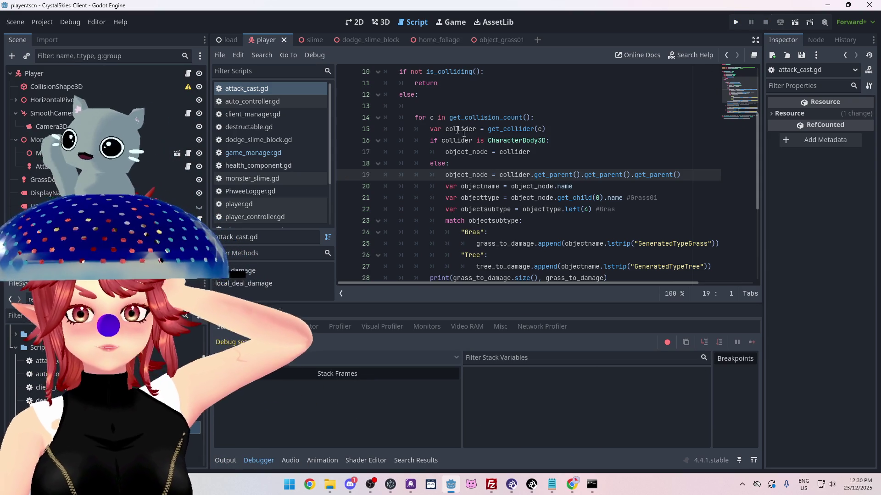
Step: Examine the is_colliding and get_collision_count calls in attack_cast.gd's deal_damage
click(472, 106)
scroll(472, 138, up, 2)
scroll(478, 210, down, 4)
scroll(458, 188, down, 1)
click(430, 187)
scroll(429, 181, up, 6)
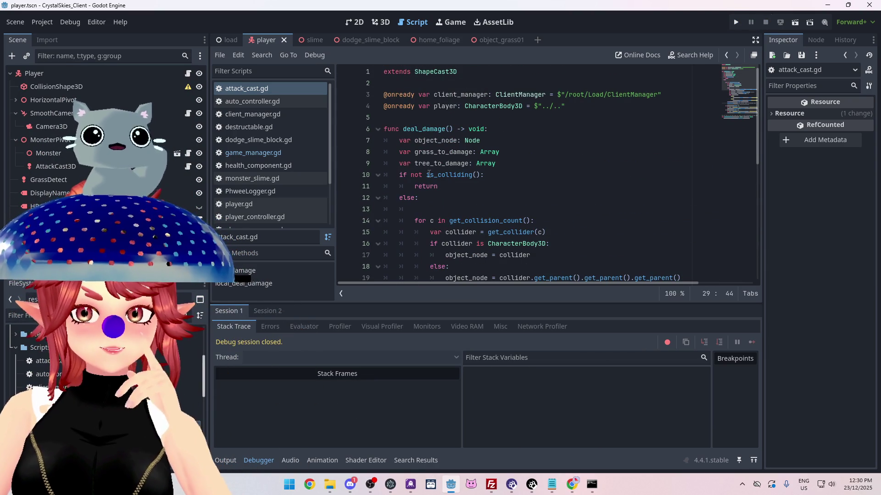
drag(449, 221, 513, 222)
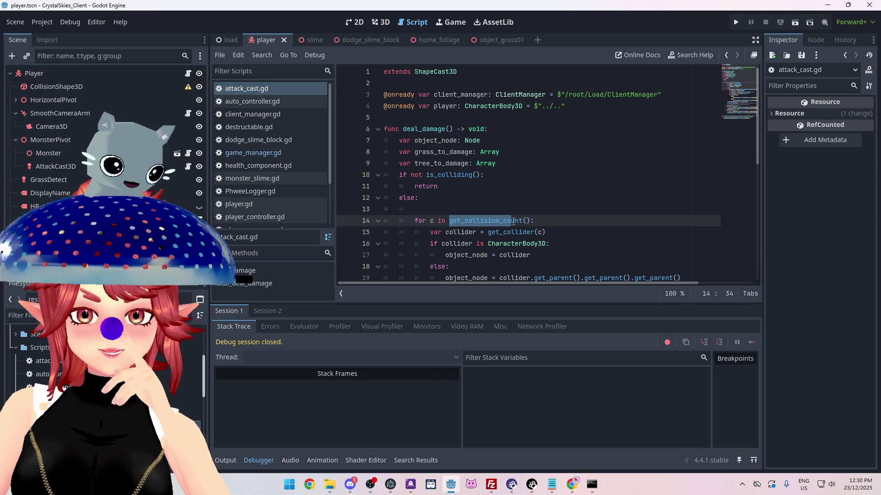
drag(427, 175, 466, 177)
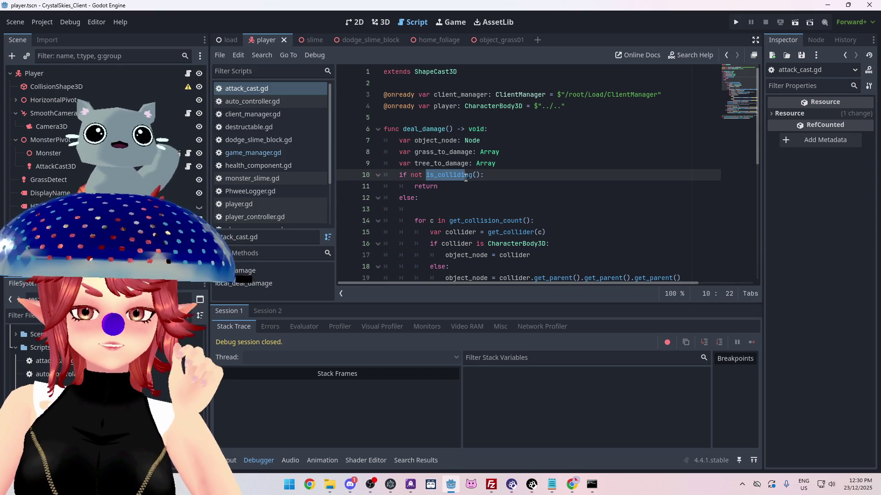
click(462, 210)
Step: Open the ShapeCast3D reference for get_collision_count and highlight its description
scroll(464, 213, down, 6)
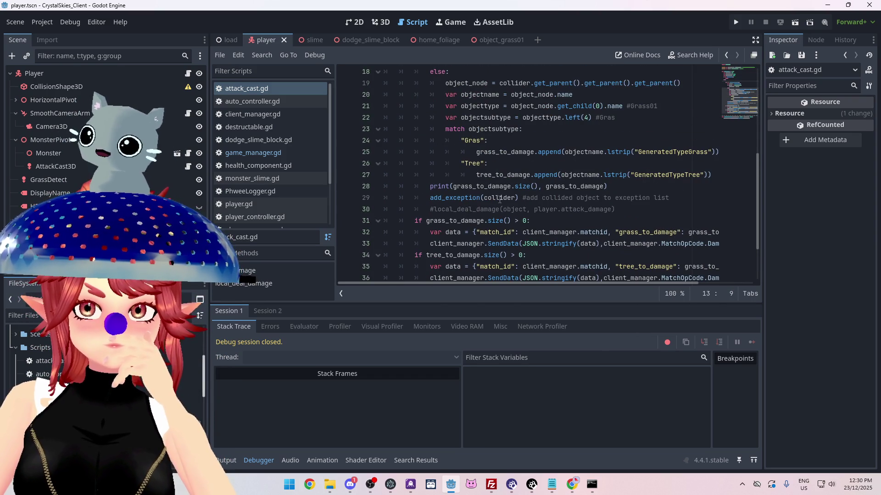
mouse_move(455, 200)
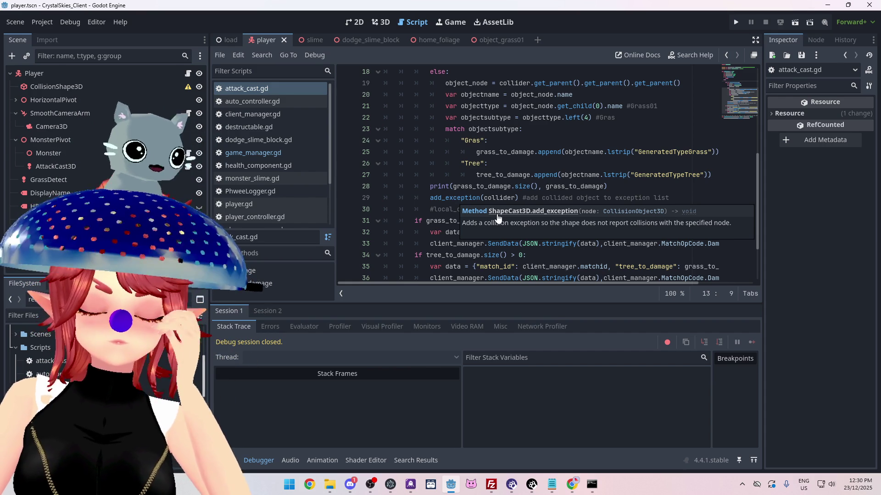
scroll(438, 149, up, 4)
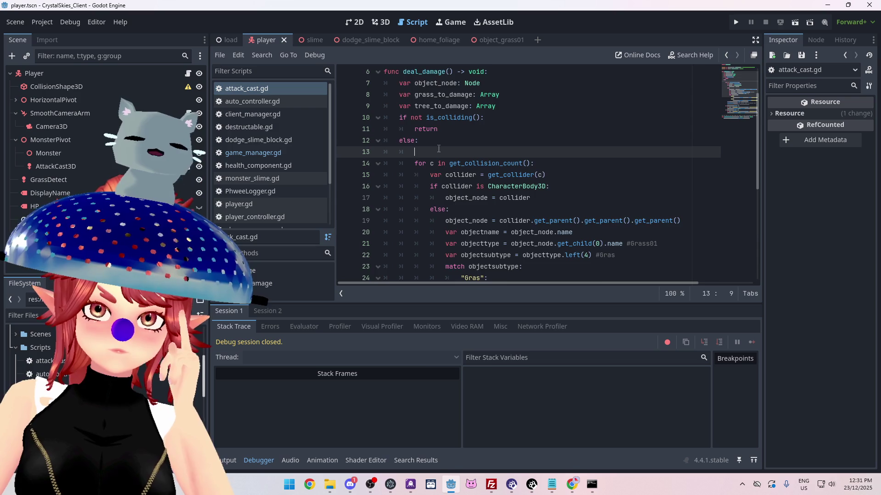
scroll(438, 149, down, 3)
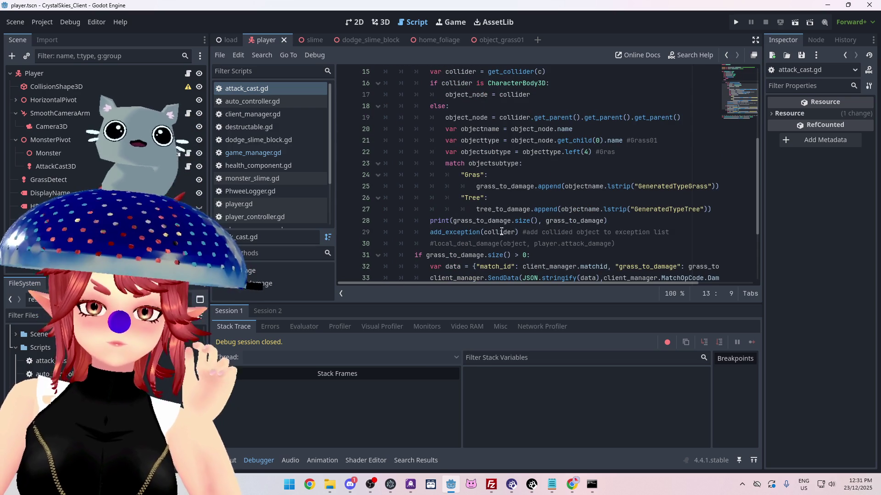
scroll(501, 232, up, 3)
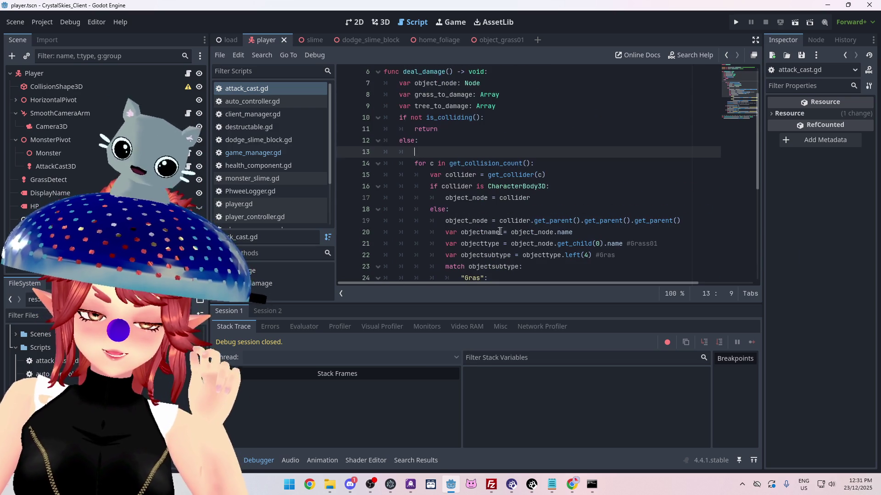
scroll(451, 158, down, 4)
scroll(458, 205, up, 5)
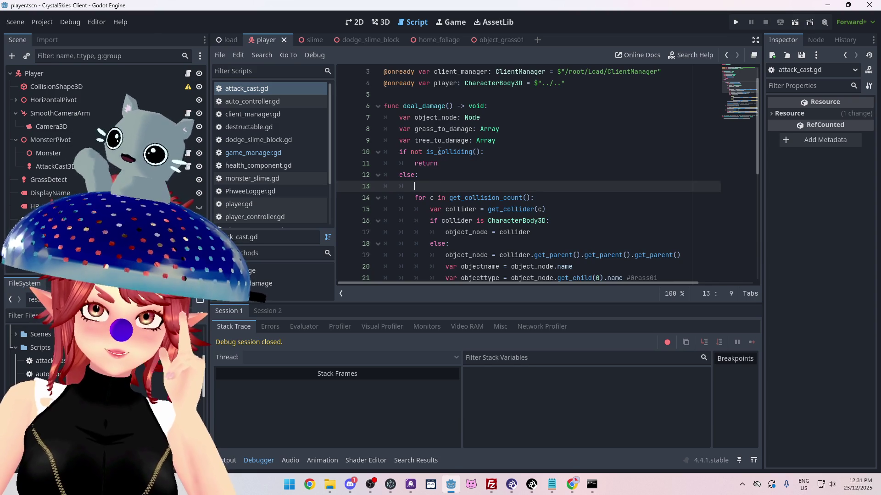
mouse_move(439, 151)
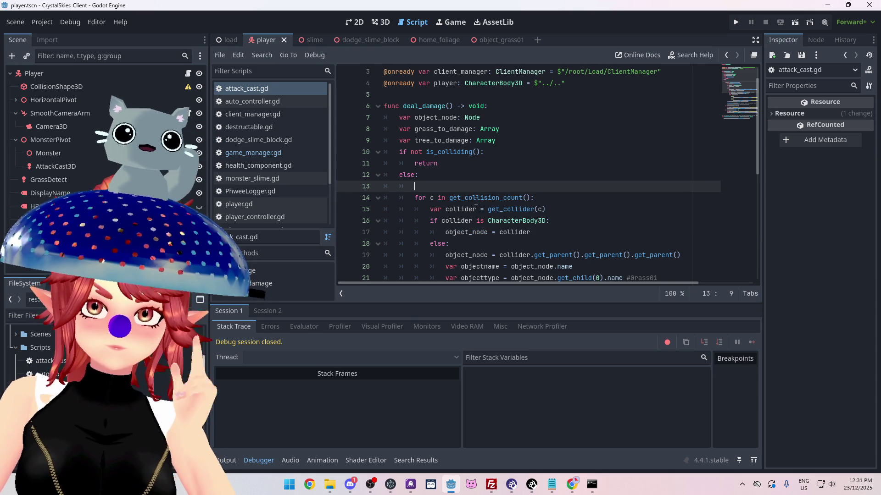
ctrl+click(475, 200)
mouse_move(382, 108)
mouse_down()
mouse_move(514, 121)
mouse_move(568, 112)
mouse_move(706, 112)
mouse_up()
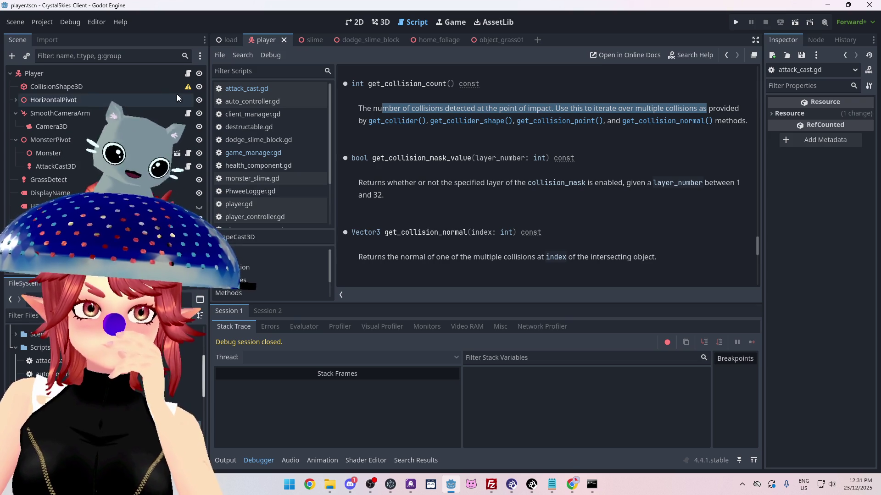
Step: Return to attack_cast.gd and delete the empty line 13 after else: in deal_damage
click(254, 89)
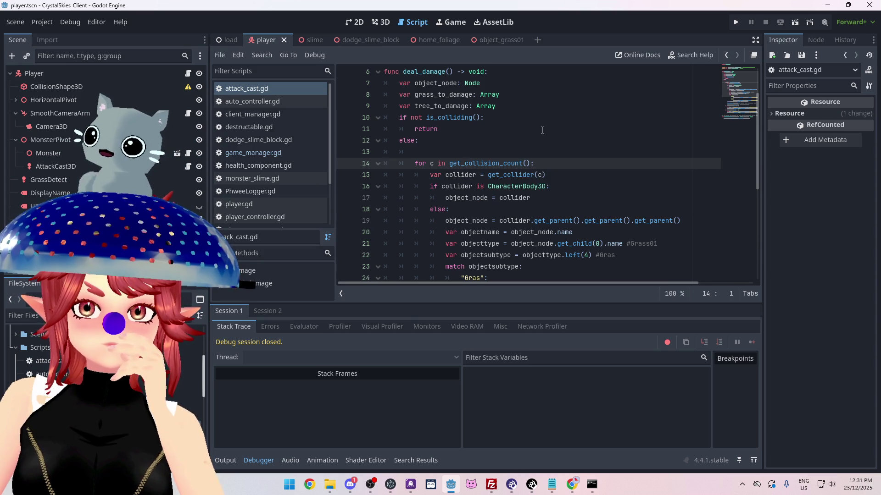
mouse_move(511, 175)
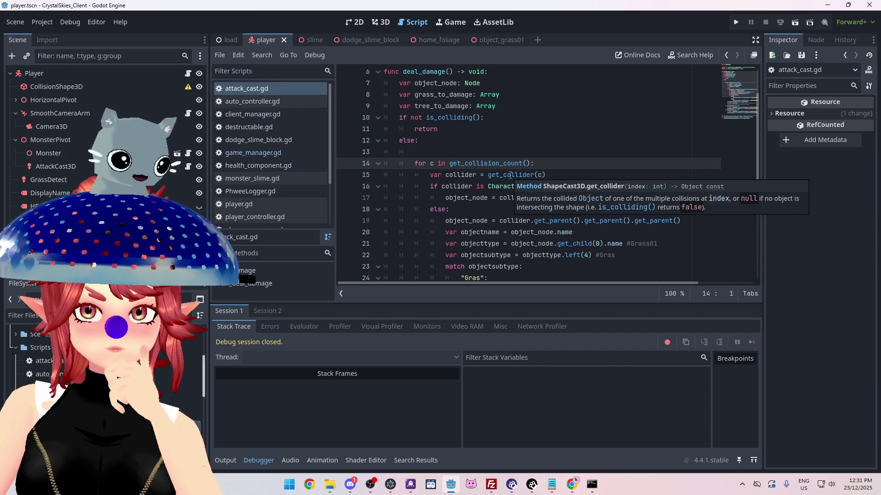
click(426, 151)
key(BackSpace)
key(BackSpace)
key(BackSpace)
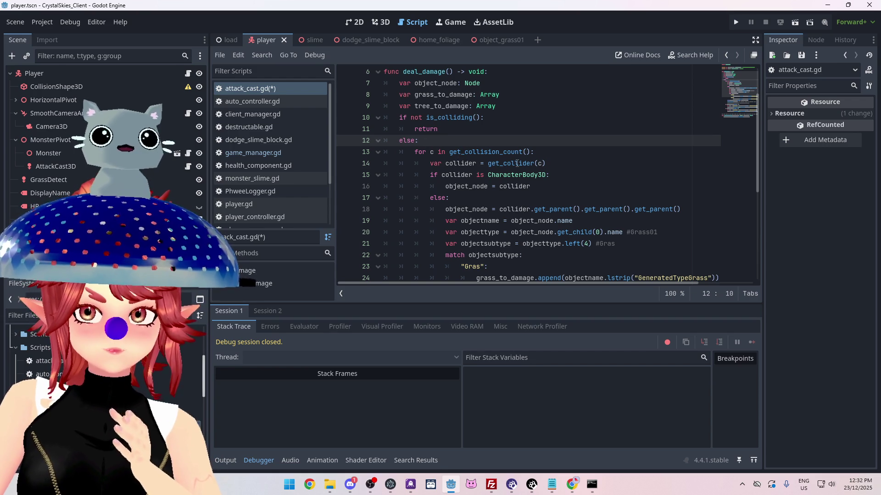
Step: Delete the is_colliding check, its else line and the leftover blank line from deal_damage
mouse_move(517, 164)
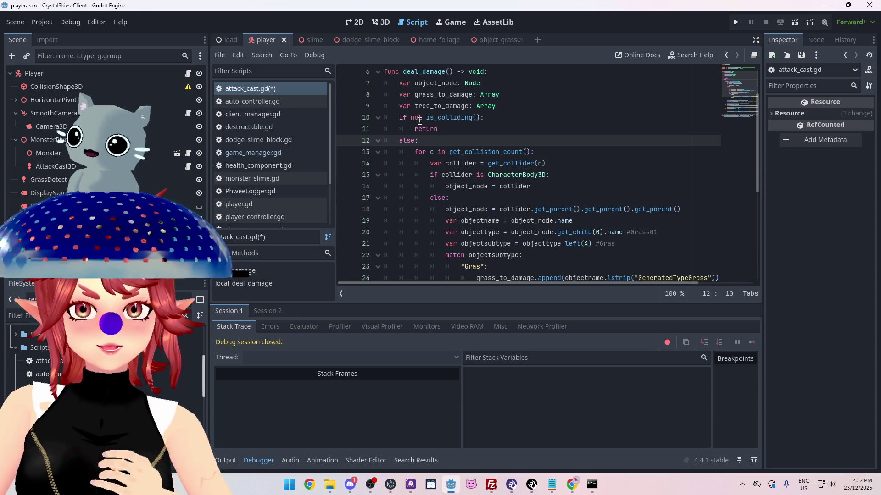
scroll(413, 147, down, 5)
scroll(410, 164, up, 7)
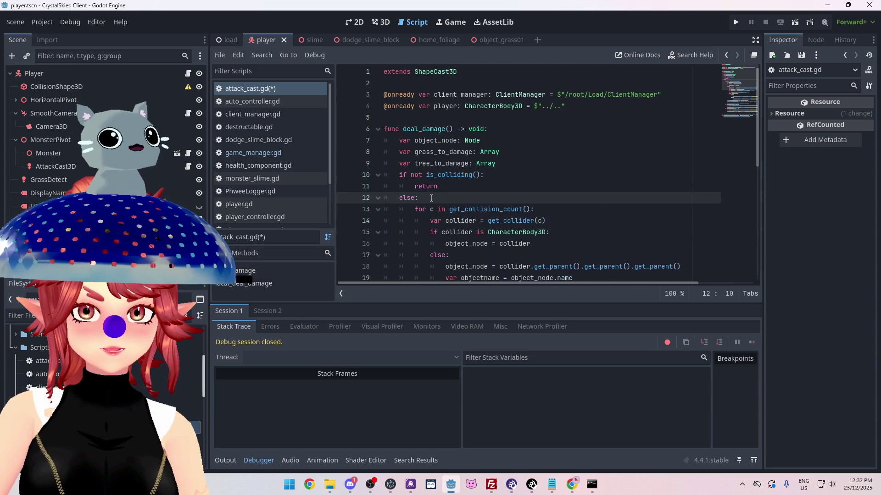
drag(431, 198, 375, 178)
key(BackSpace)
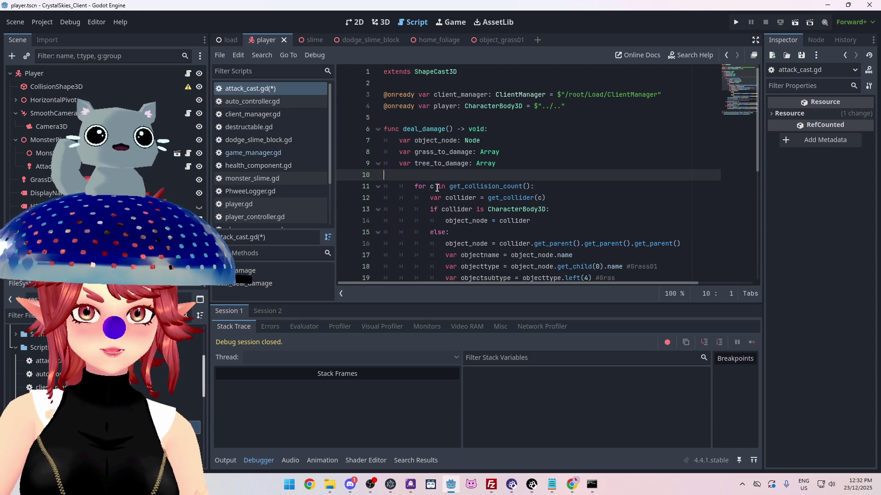
key(BackSpace)
Step: Inspect the loop block from line 10 to 32, leaving the caret on the flagged line 10
click(415, 175)
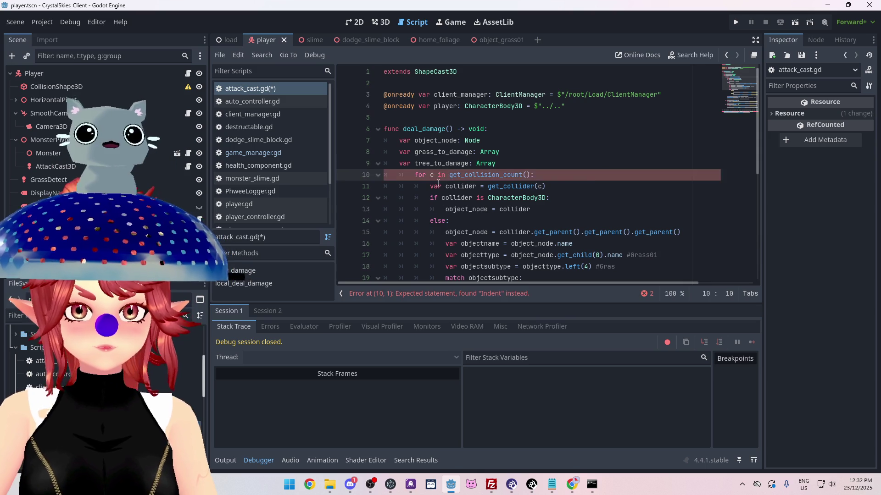
scroll(436, 202, down, 6)
shift+click(444, 221)
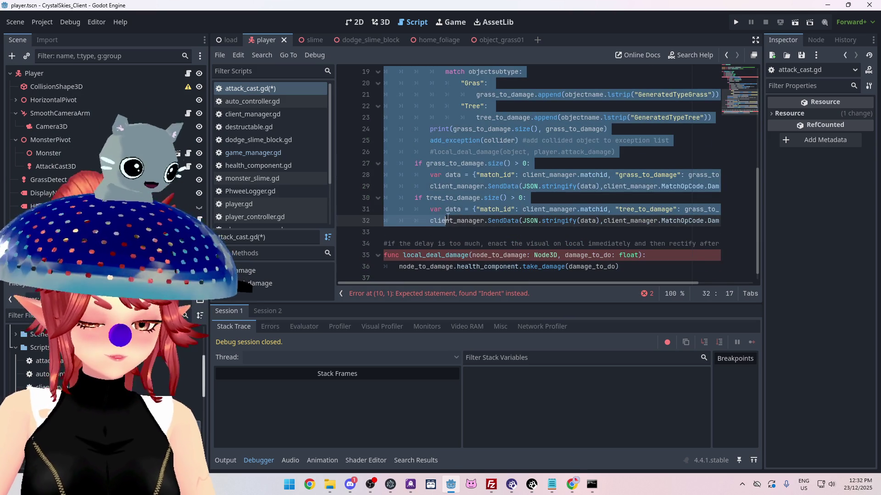
scroll(447, 218, up, 6)
click(453, 186)
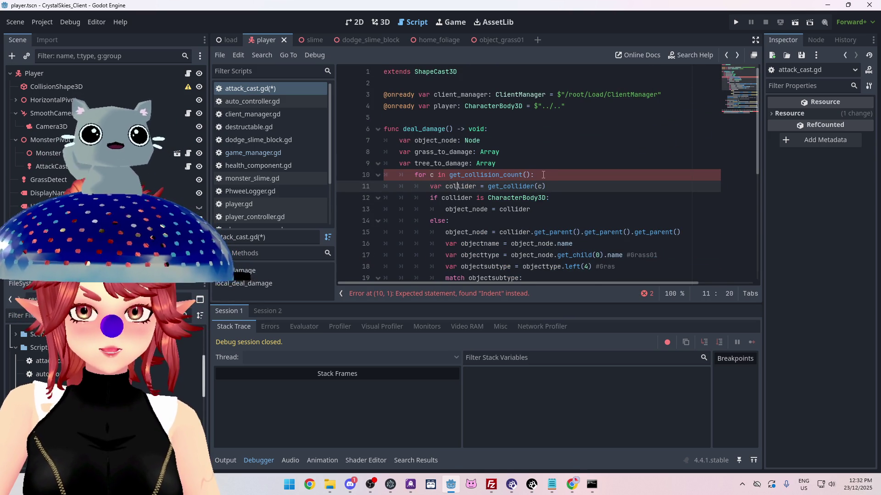
click(415, 174)
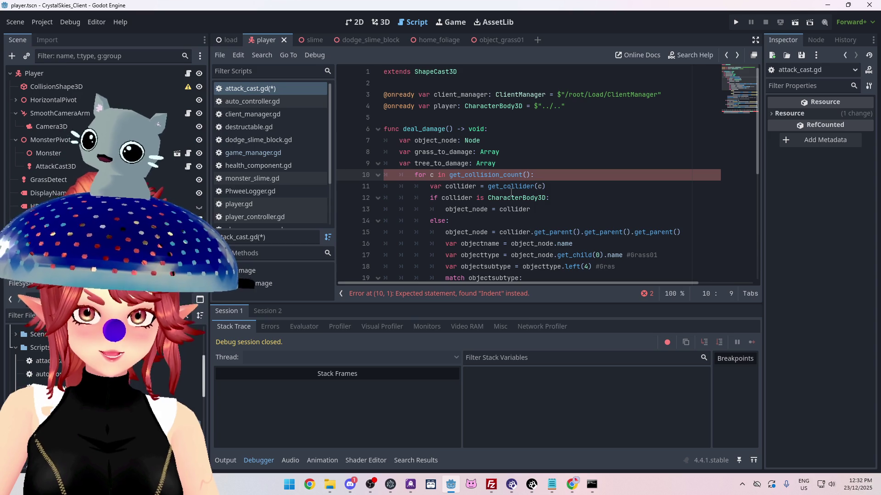
mouse_move(511, 192)
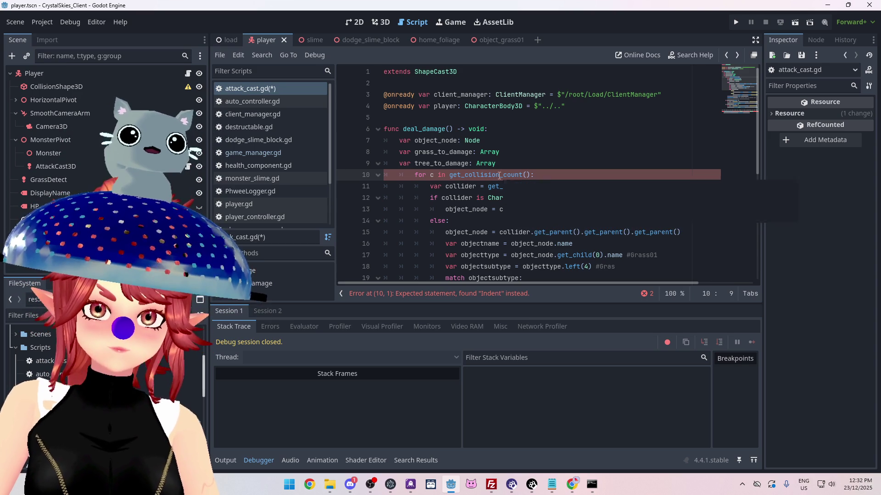
mouse_move(499, 176)
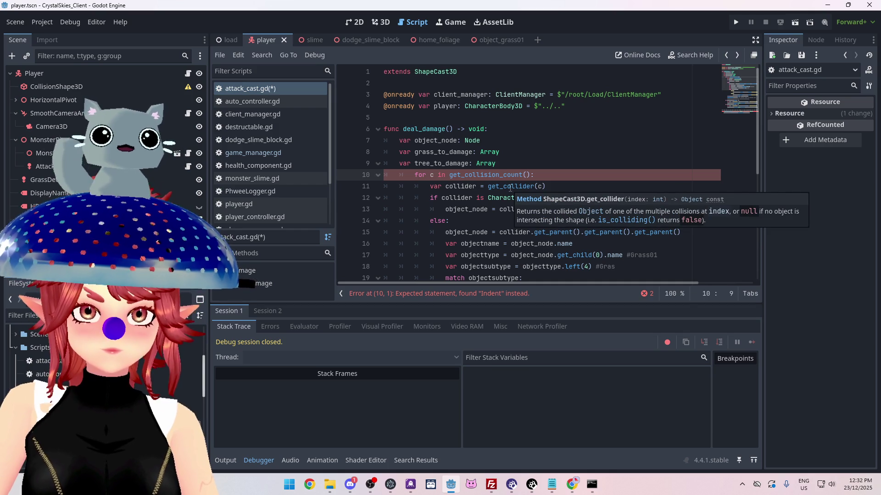
Step: Insert 'if collider != null:' on a new line above the collider type check
click(431, 196)
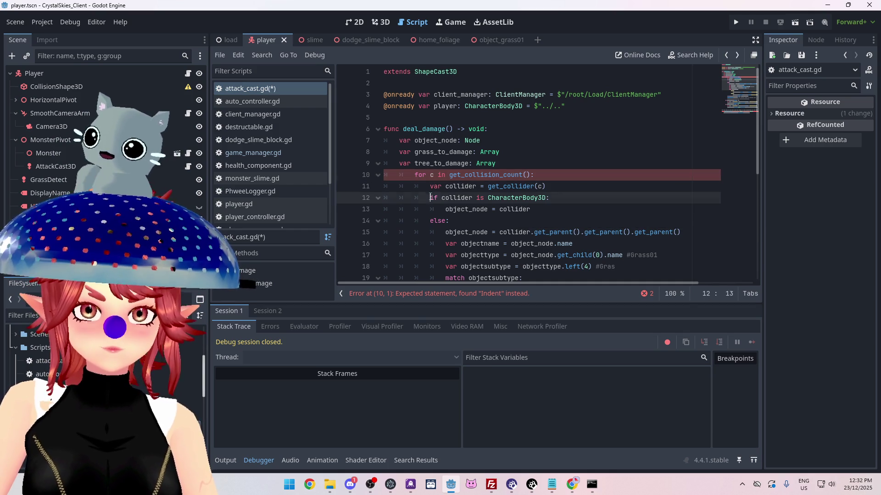
key(Return)
scroll(518, 236, down, 3)
scroll(518, 235, up, 3)
scroll(603, 218, down, 1)
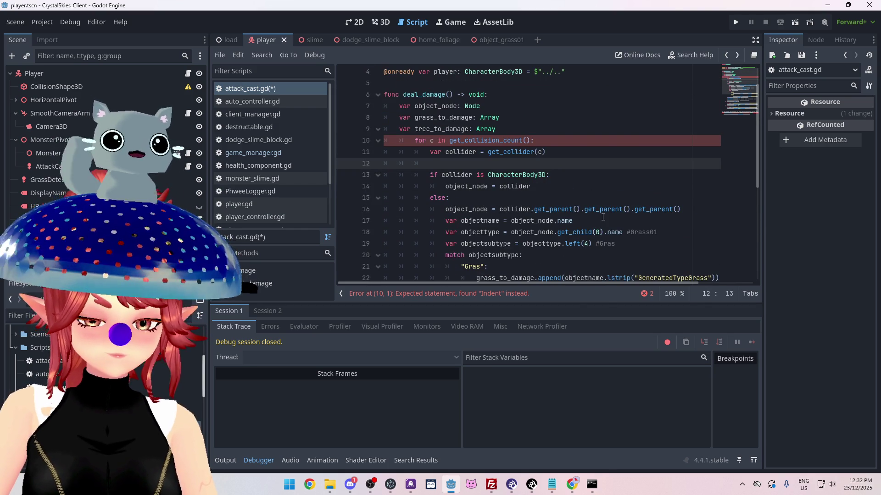
text(if collider !)
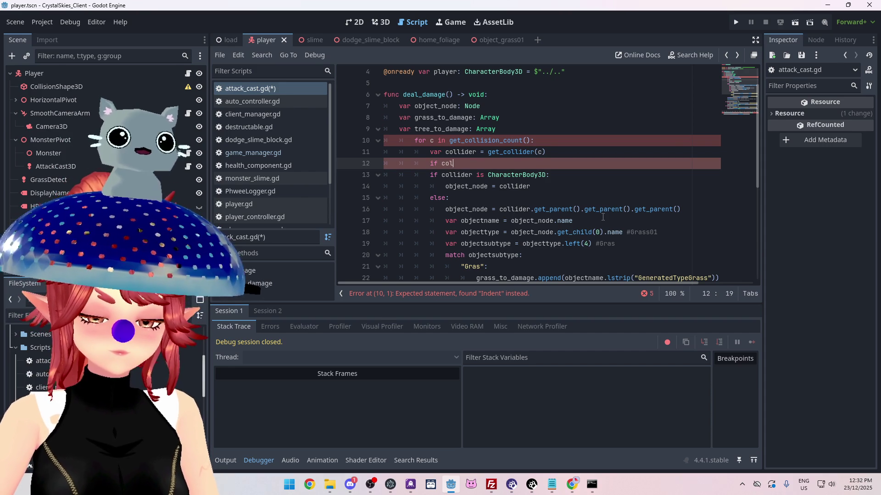
text(=)
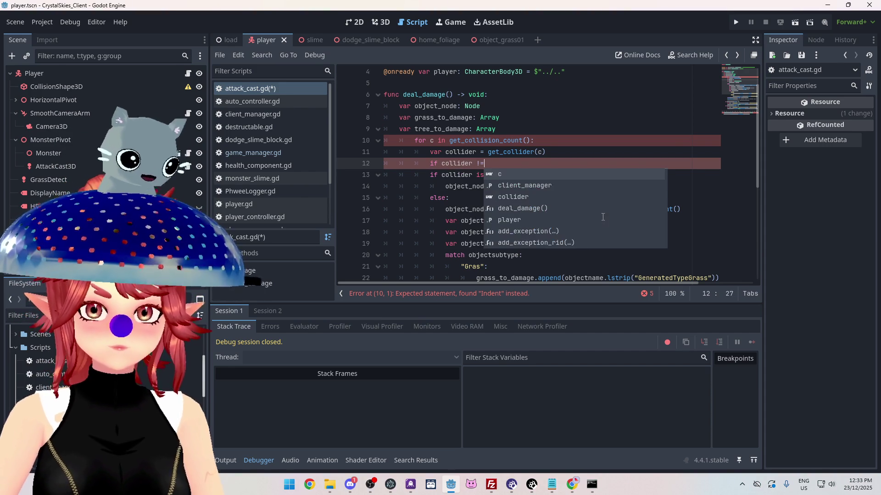
text( null:)
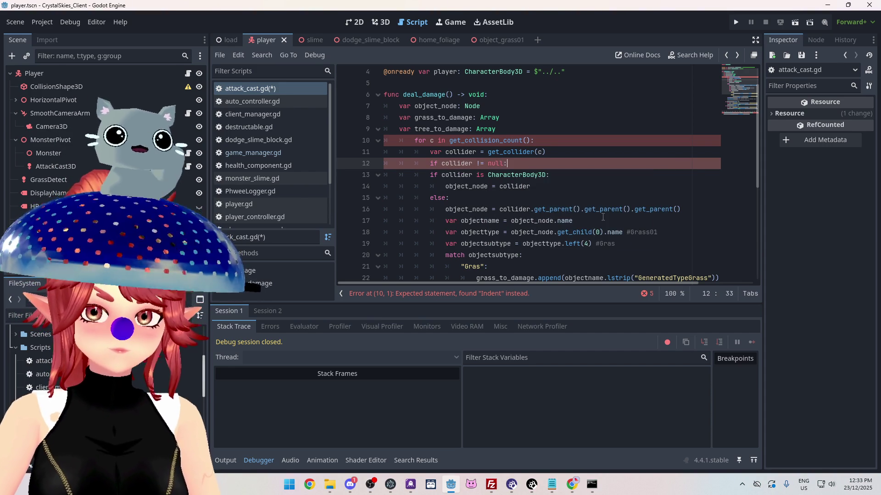
scroll(584, 214, down, 1)
scroll(550, 214, down, 3)
scroll(481, 214, up, 2)
click(454, 112)
scroll(458, 214, down, 4)
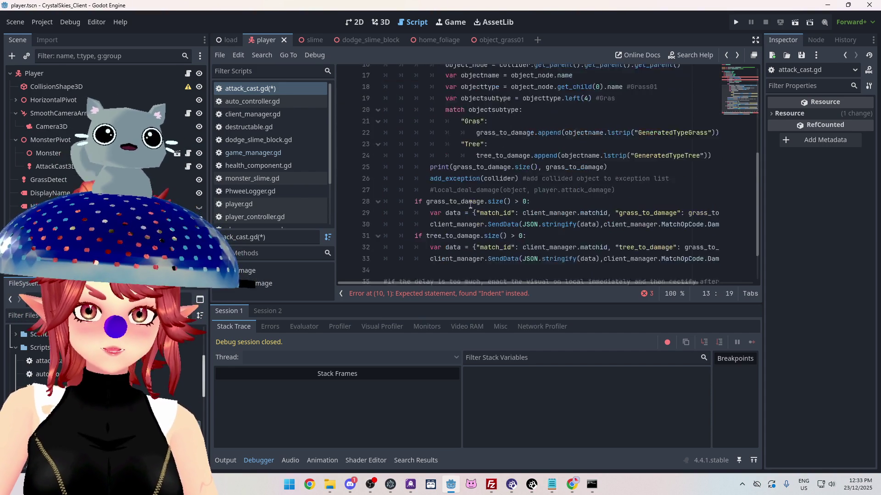
mouse_move(457, 215)
mouse_down()
mouse_move(458, 73)
mouse_move(507, 174)
mouse_up()
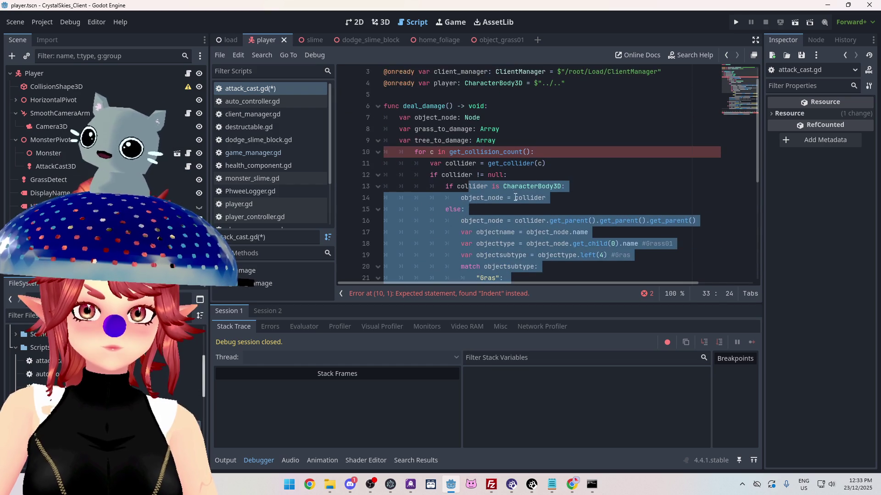
click(506, 175)
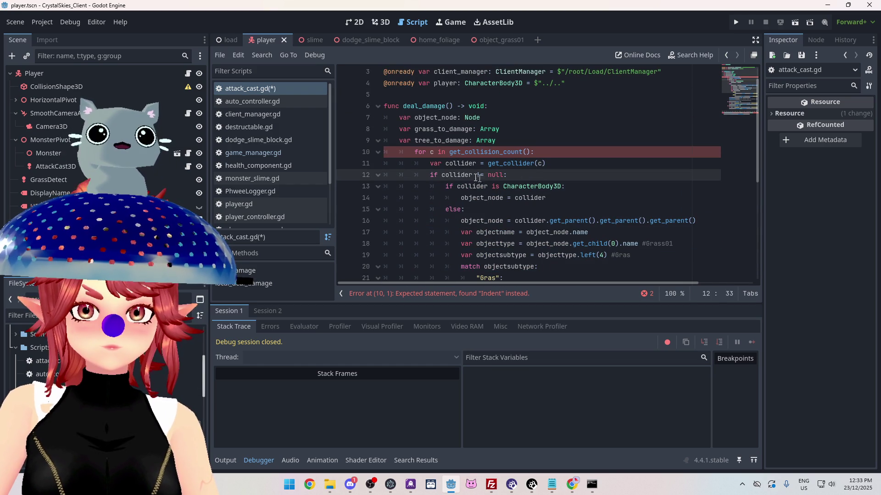
scroll(409, 167, down, 1)
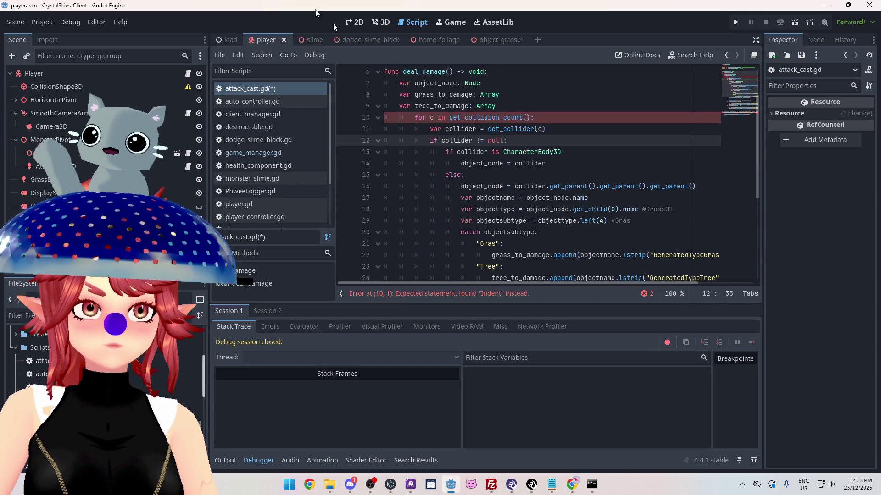
scroll(447, 150, up, 1)
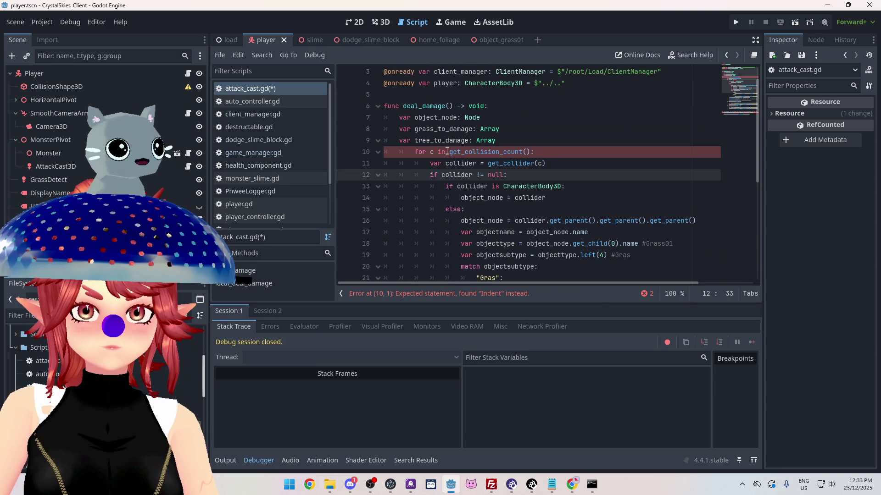
Step: Shift the whole for loop block back one indent level to clear the error
click(406, 152)
scroll(427, 192, down, 6)
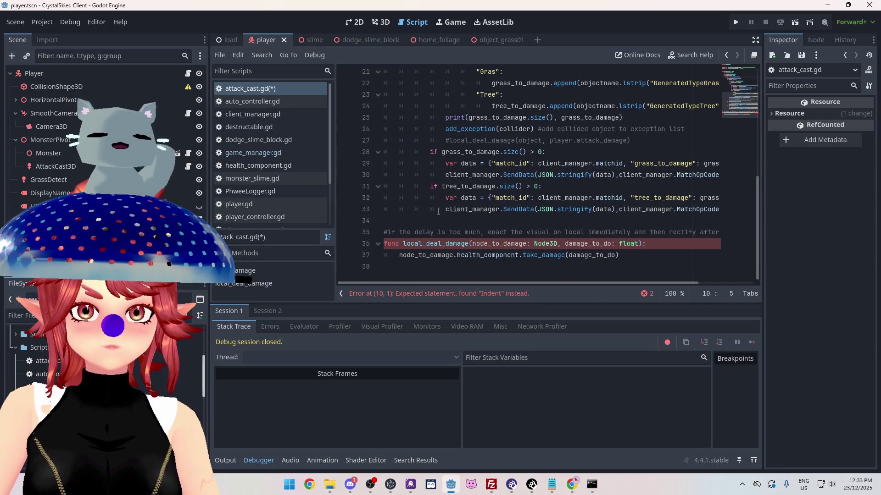
shift+click(438, 210)
scroll(439, 210, up, 6)
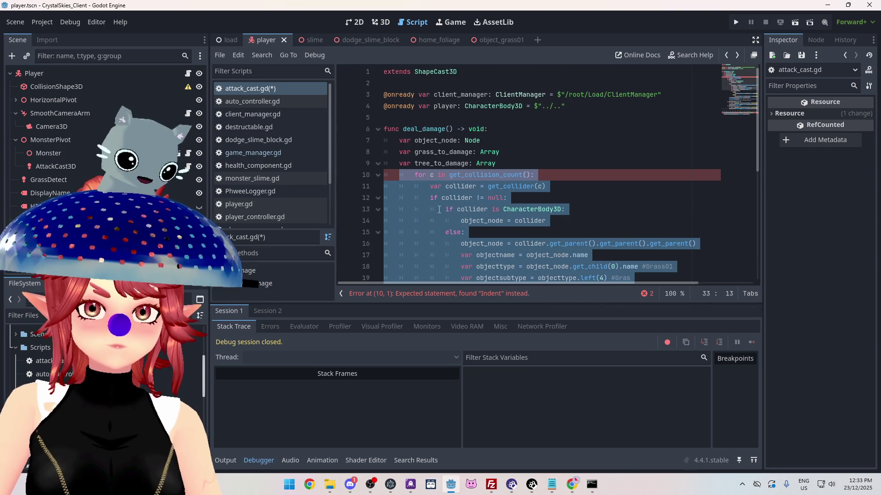
key(shift+Tab)
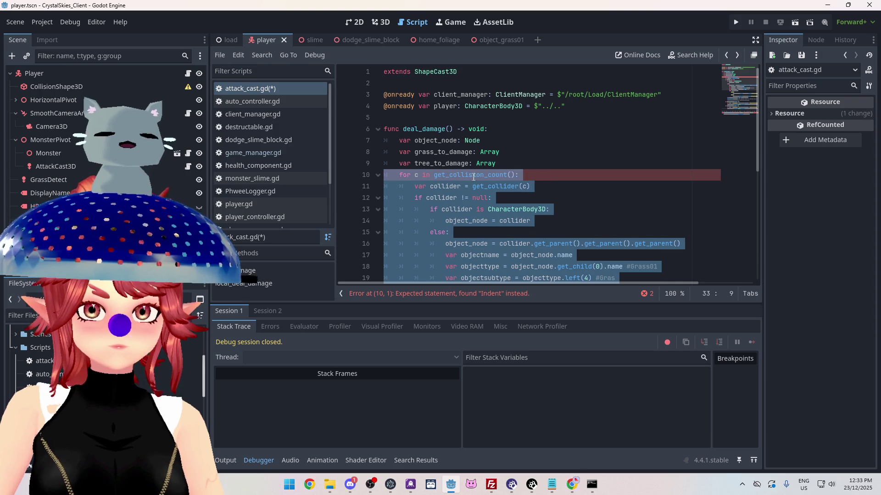
click(522, 154)
scroll(537, 208, down, 6)
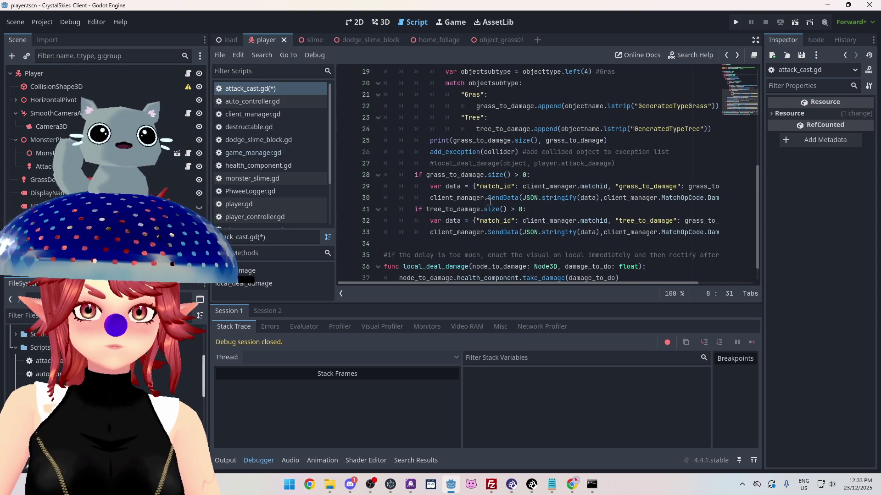
scroll(502, 202, down, 1)
scroll(481, 201, up, 5)
scroll(475, 193, down, 2)
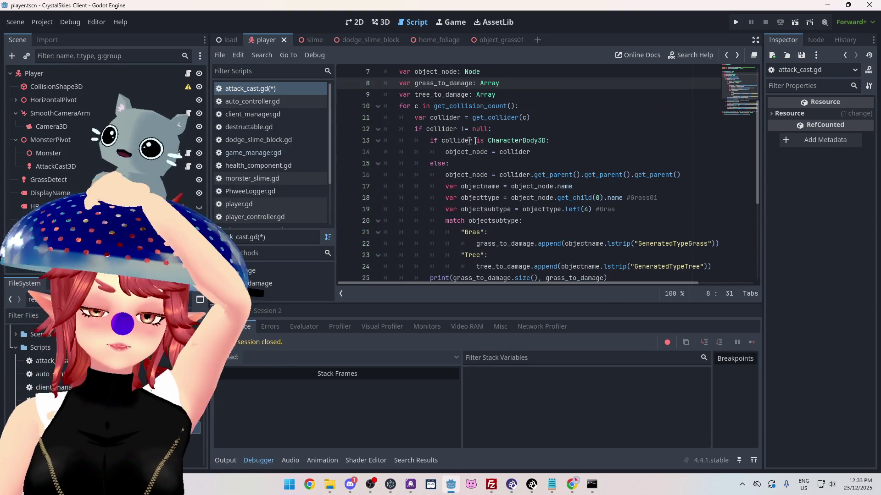
Step: Check the get_collider line, then run the game to test the fix
click(551, 122)
mouse_move(500, 118)
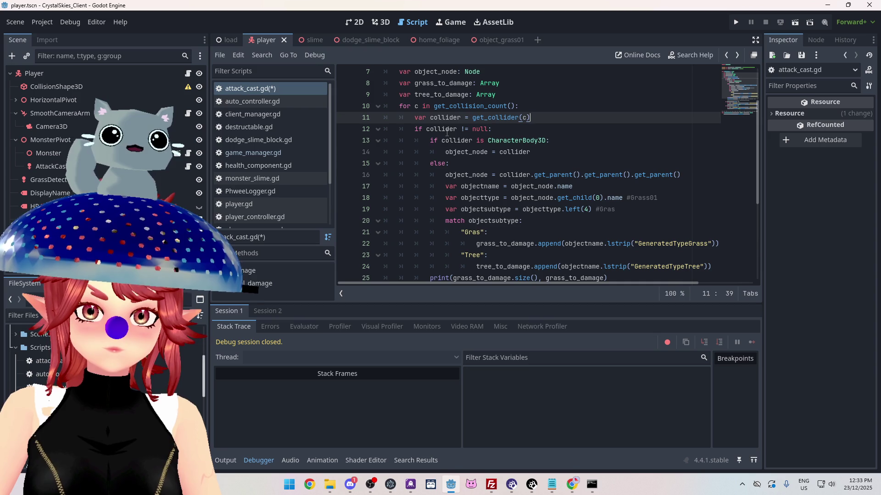
scroll(447, 132, down, 1)
click(735, 22)
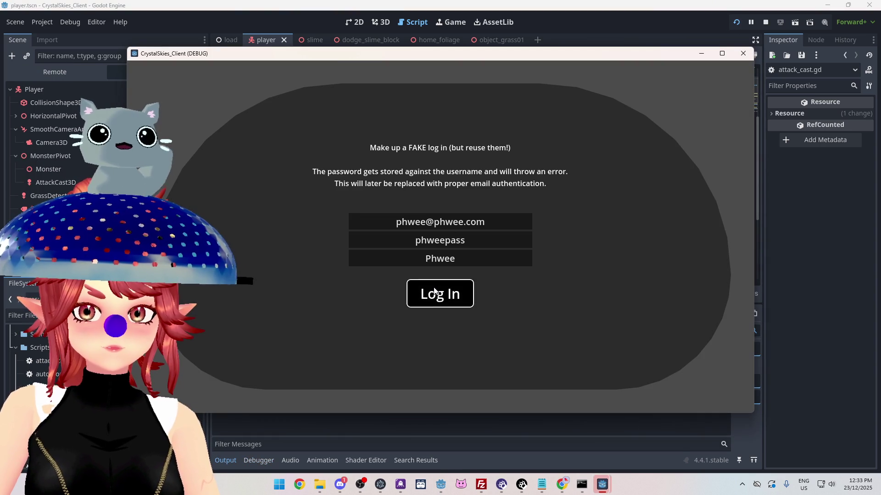
Step: Log in with the test account and create a new lobby named 'asdf'
click(435, 291)
click(425, 314)
text(asdf)
click(500, 316)
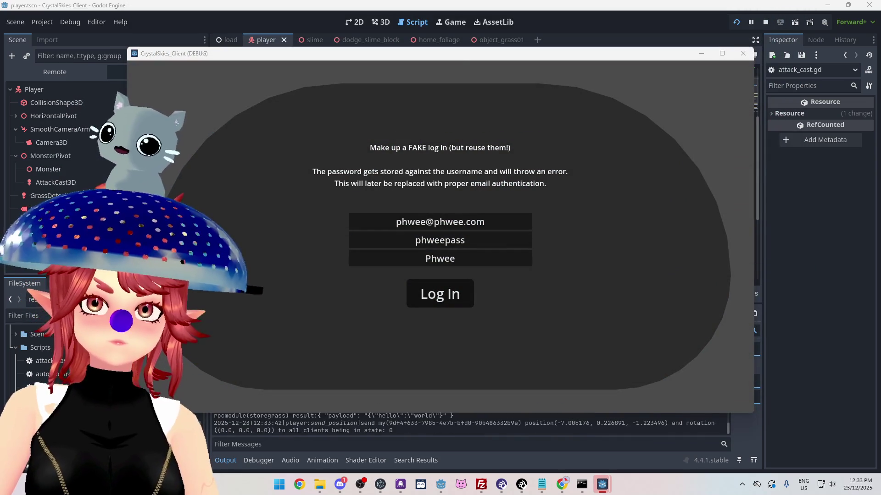
Step: Log in as a second test player, join the asdd lobby and open the settings menu
click(425, 223)
text(2)
click(455, 259)
text(2)
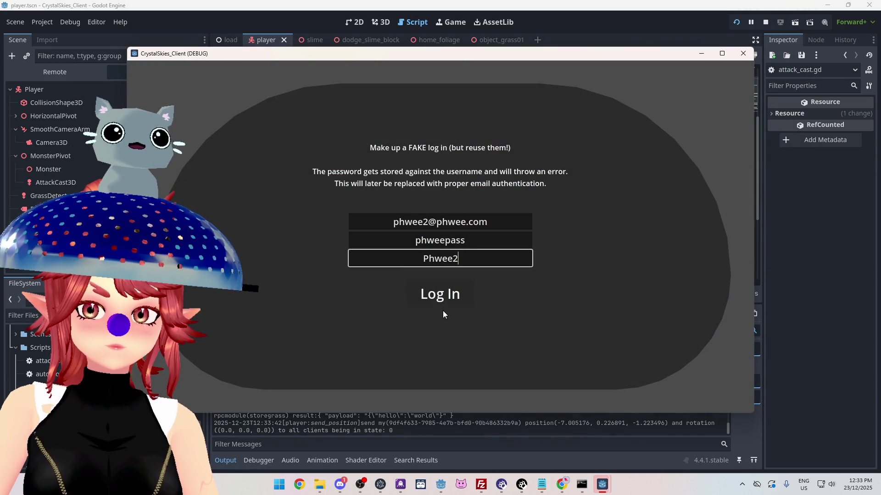
click(444, 309)
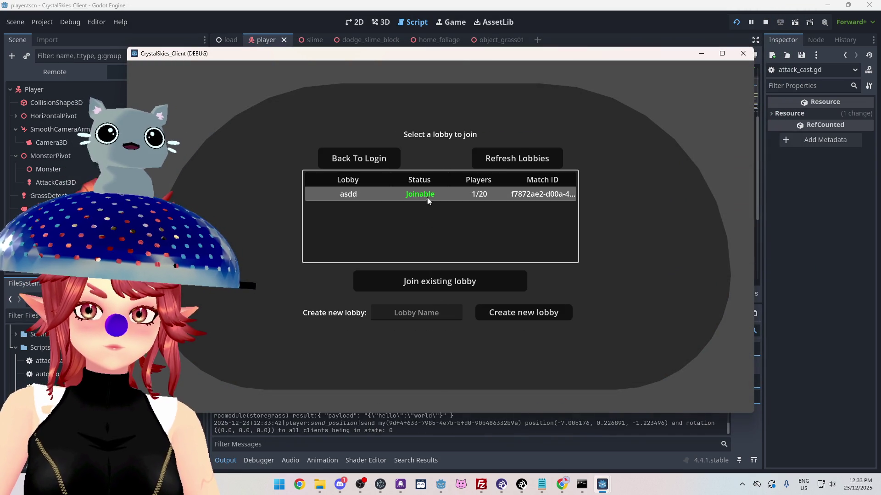
click(426, 195)
click(439, 282)
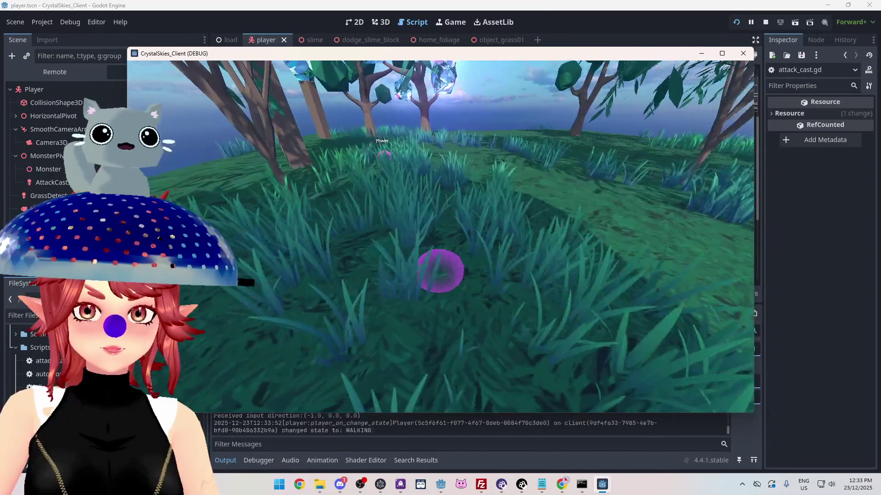
key(Escape)
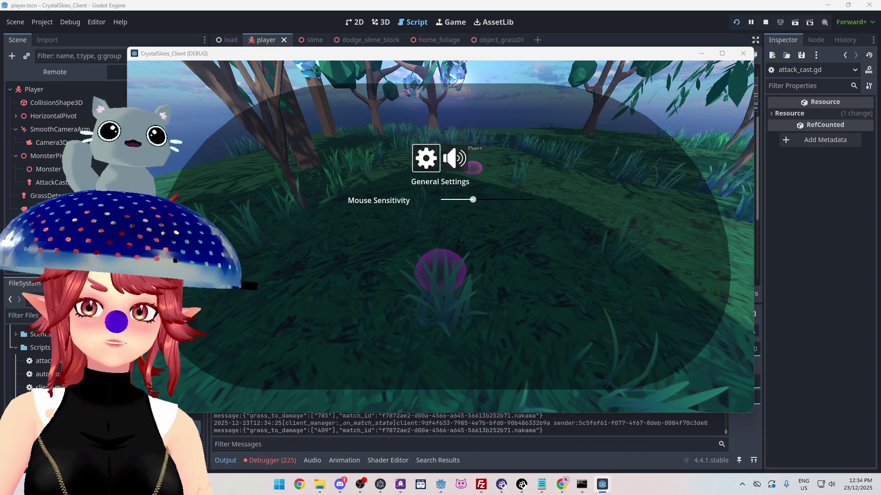
Step: After playing through the grass area, bring the editor's Debugger output back into view
click(278, 461)
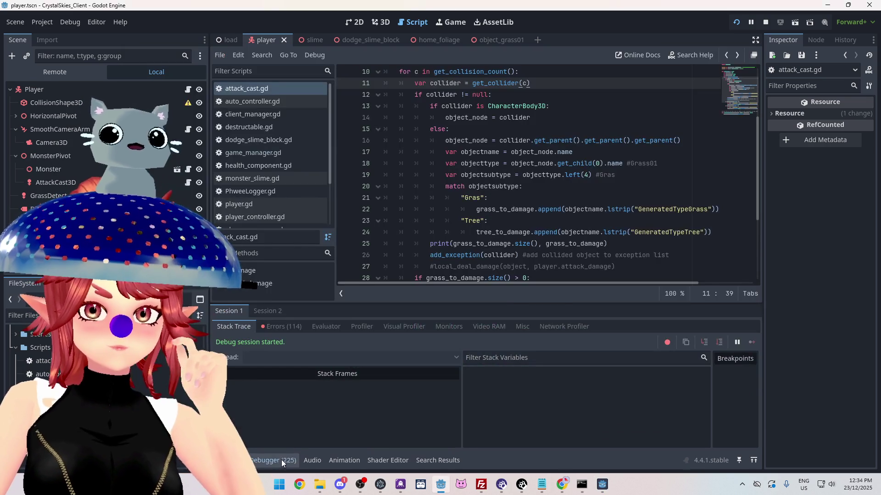
Step: Jump from the first error to game_manager.gd line 331, stop the game, and return to attack_cast.gd
click(283, 325)
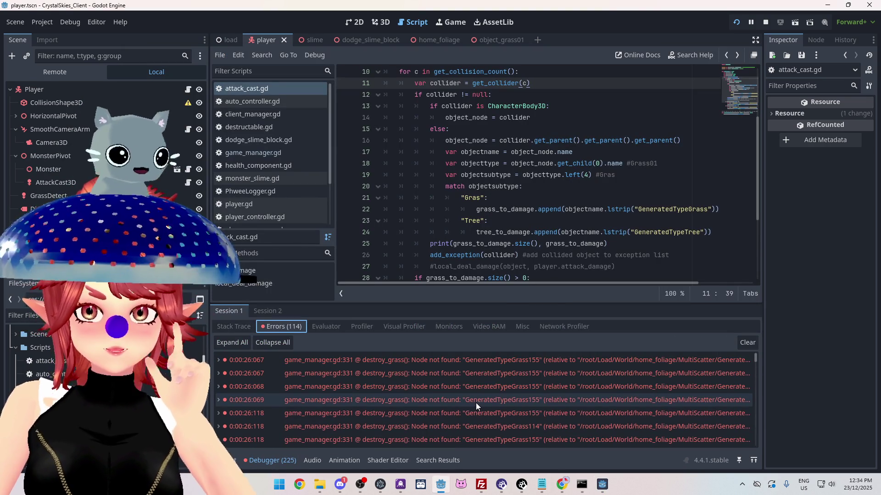
click(469, 359)
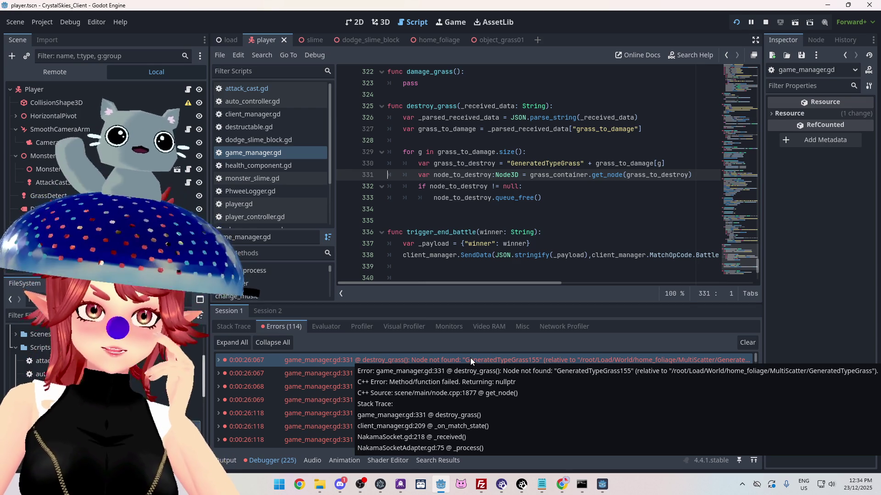
key(F8)
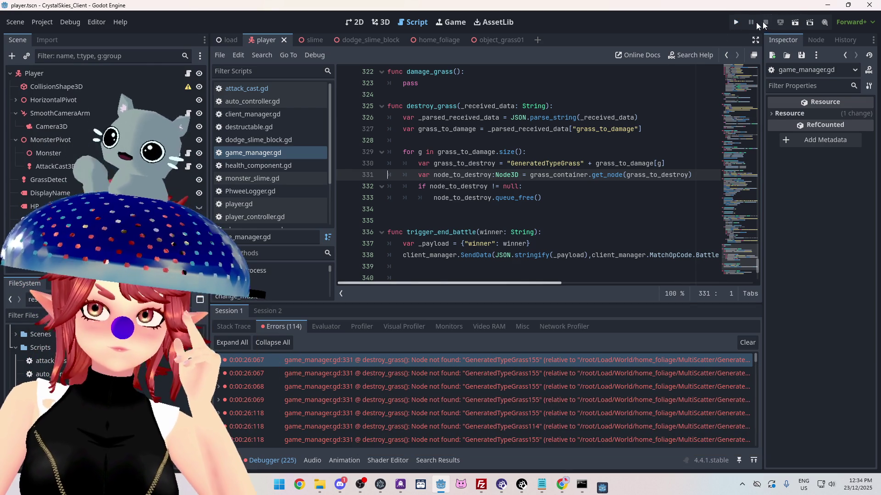
click(257, 88)
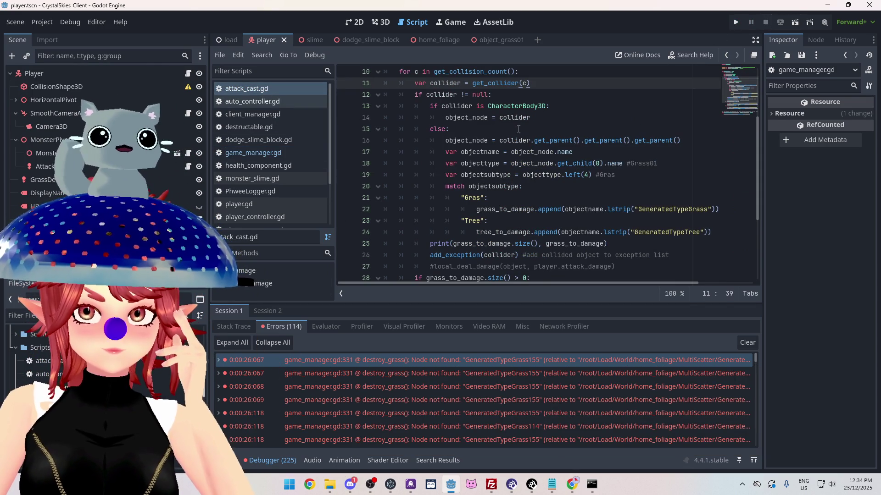
scroll(423, 111, up, 1)
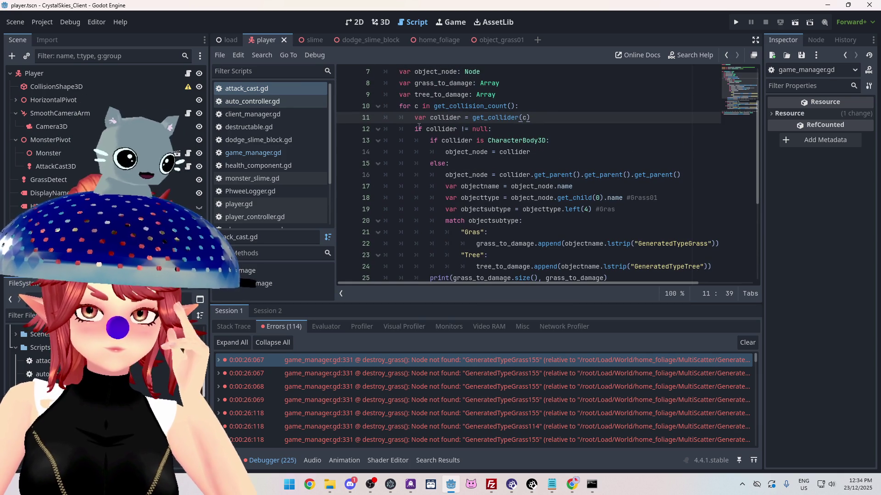
scroll(434, 131, down, 1)
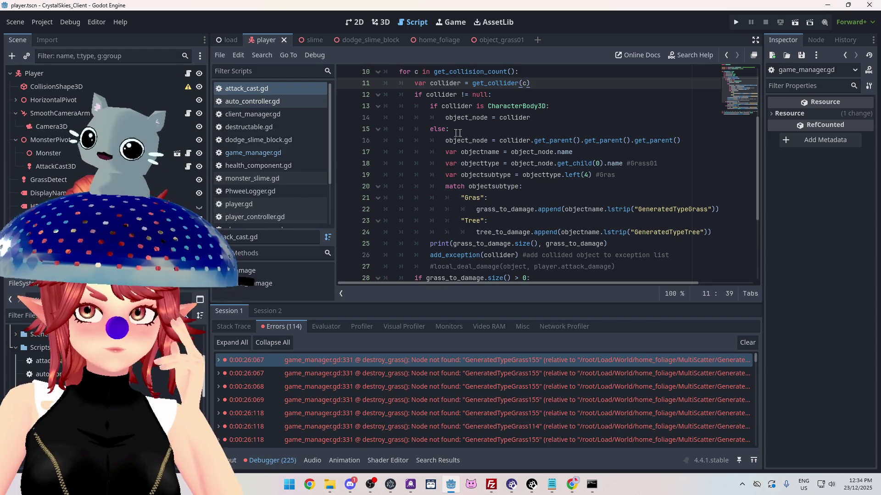
scroll(473, 171, down, 1)
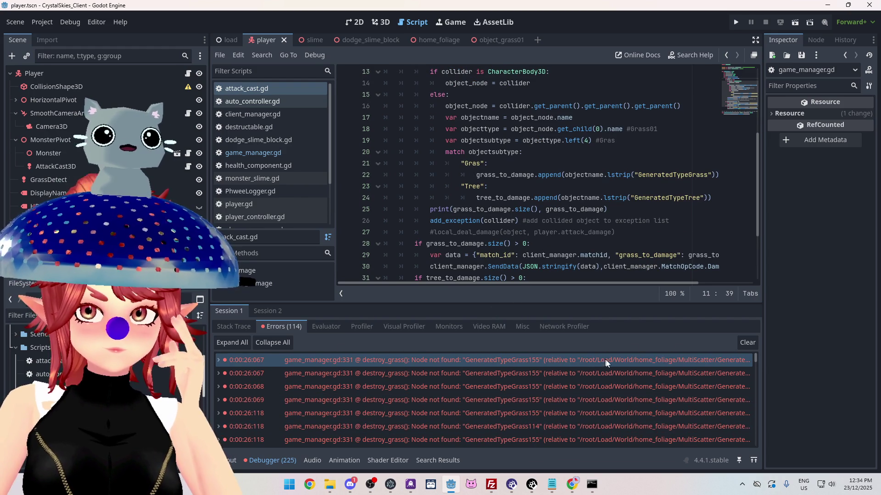
mouse_move(610, 376)
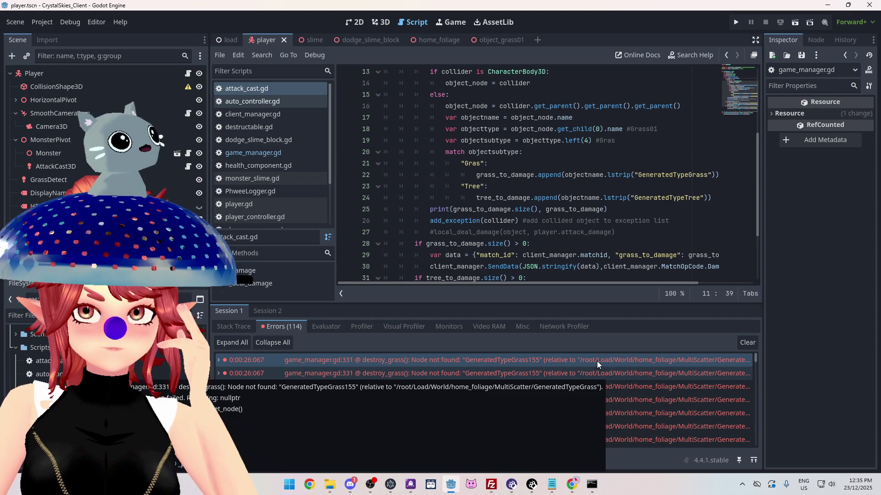
double_click(596, 359)
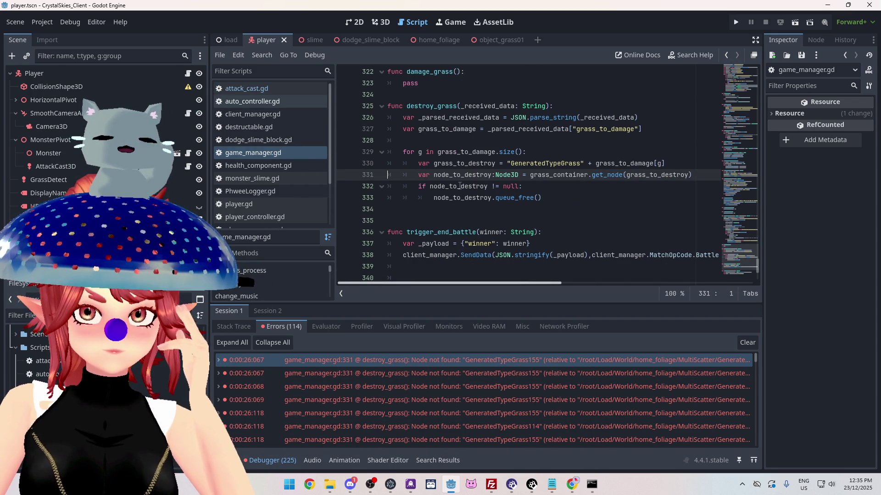
mouse_move(459, 185)
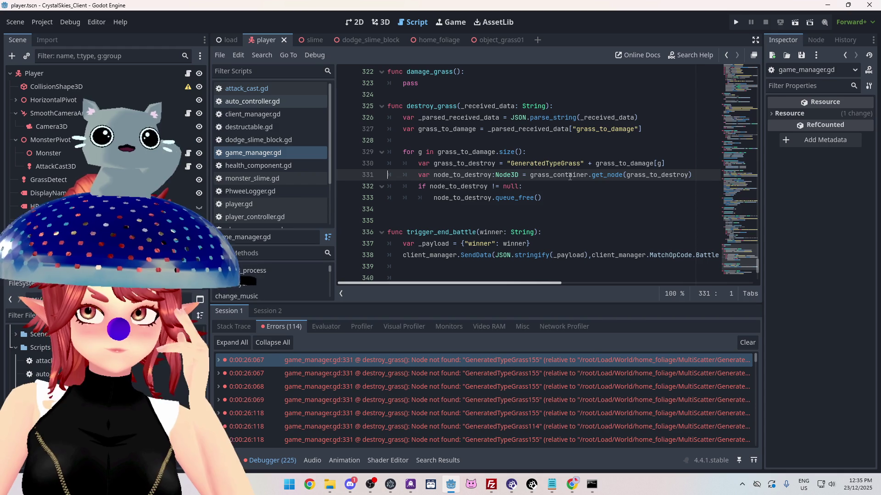
mouse_move(569, 176)
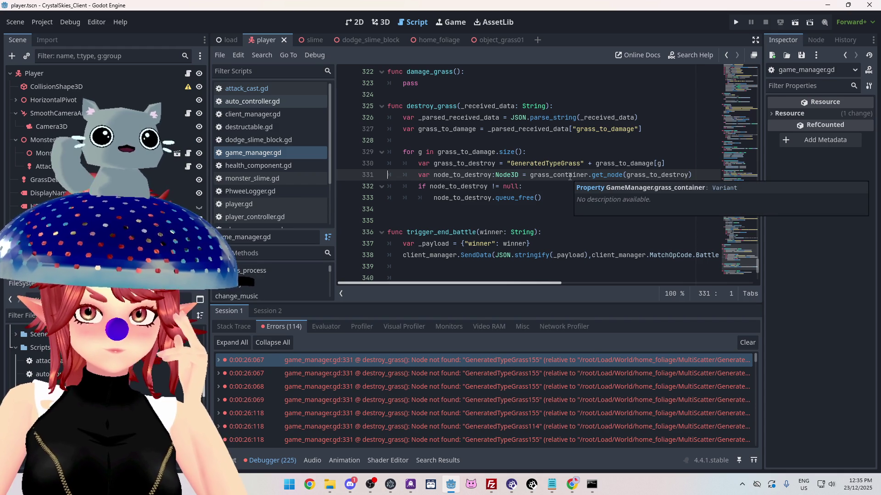
mouse_move(502, 365)
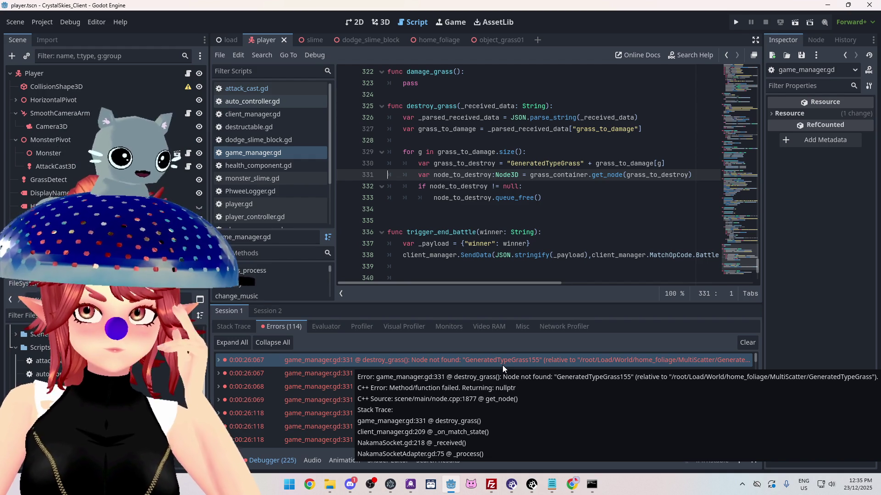
mouse_move(638, 177)
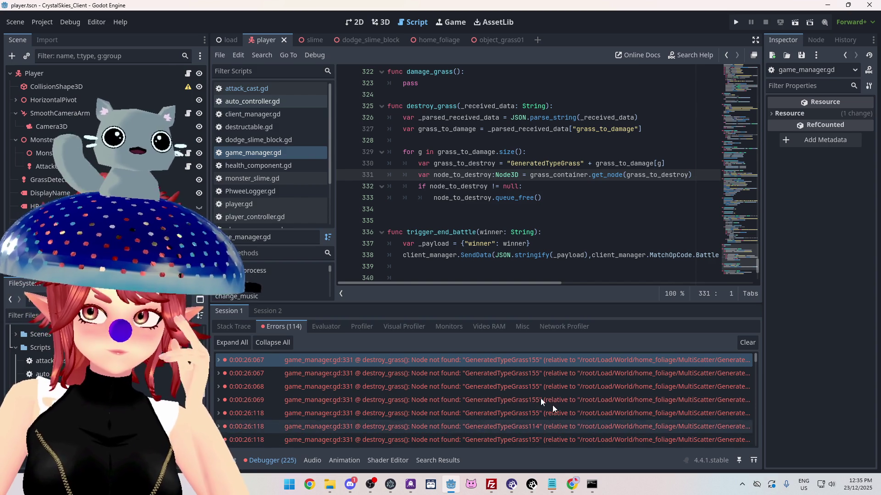
mouse_move(433, 363)
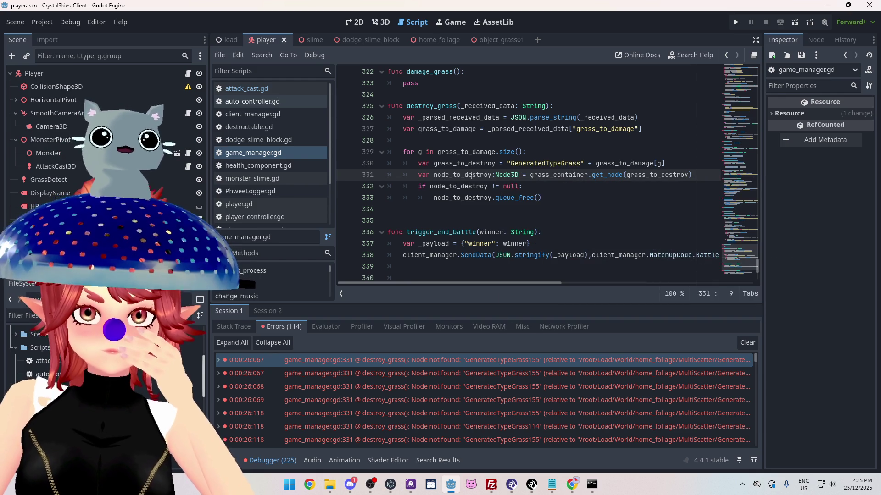
text(i f)
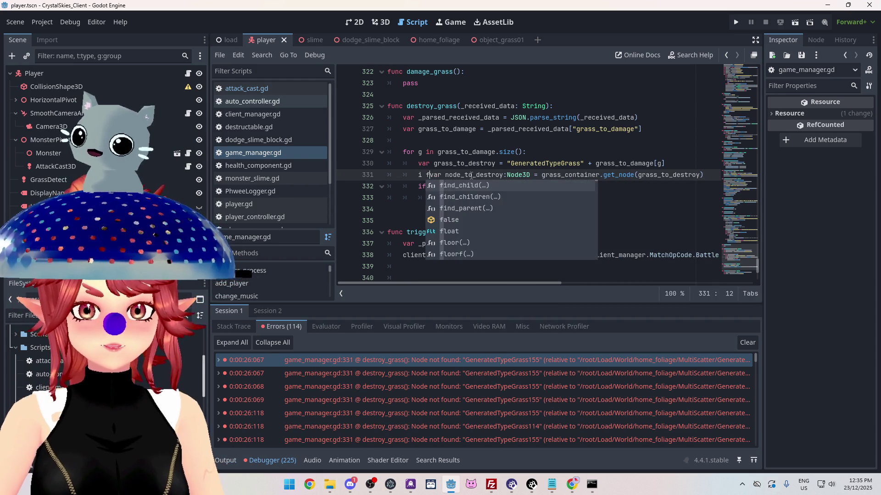
key(BackSpace)
key(BackSpace)
text(f)
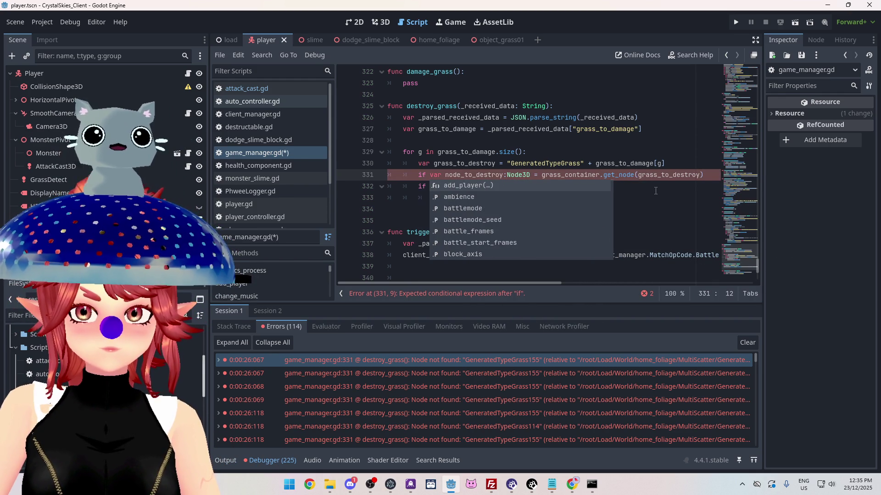
click(711, 173)
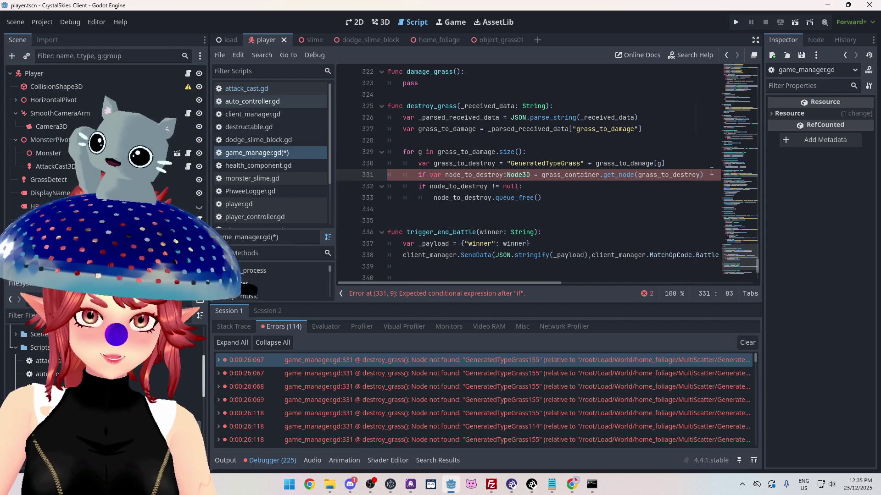
text(:)
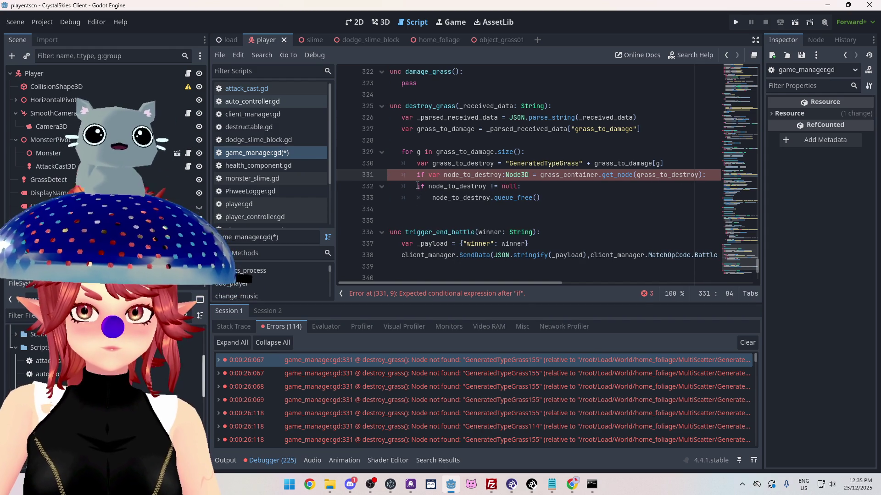
click(417, 186)
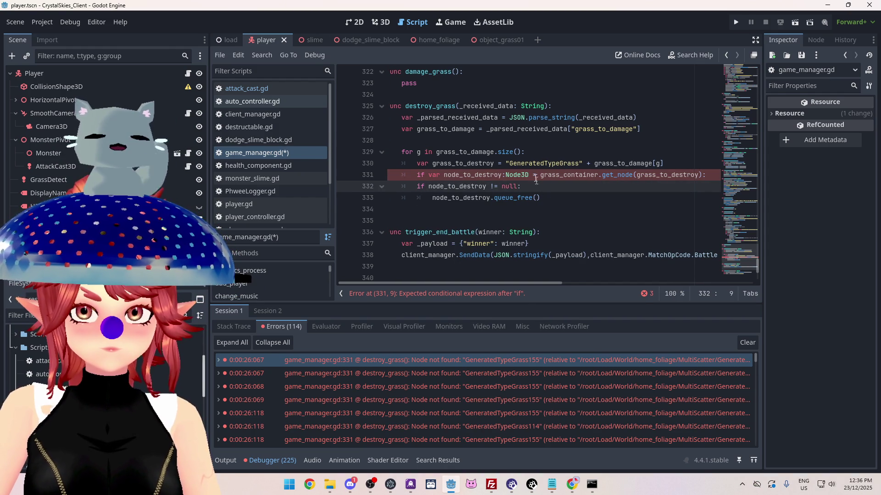
click(534, 175)
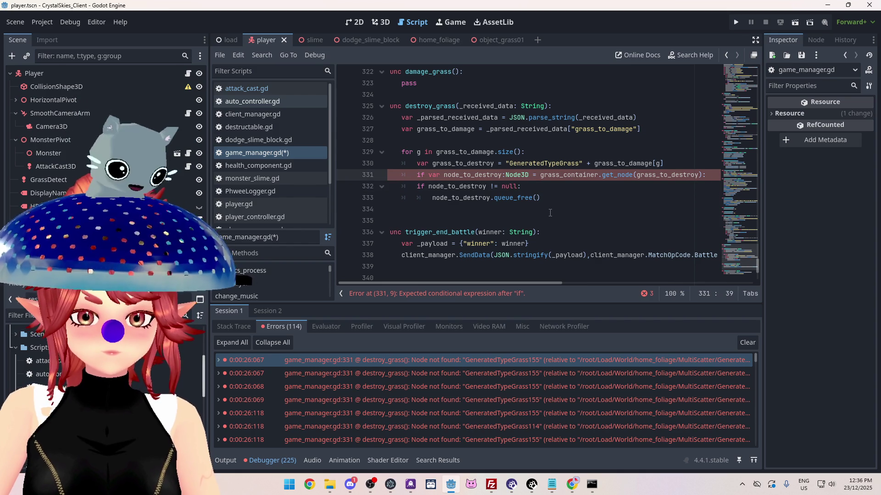
text(=)
drag(417, 187, 556, 199)
key(Tab)
key(Up)
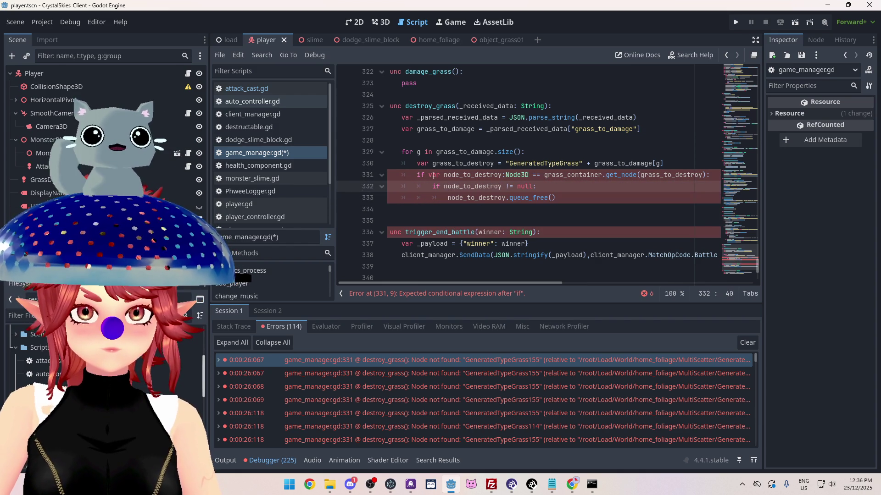
drag(429, 174, 447, 175)
key(BackSpace)
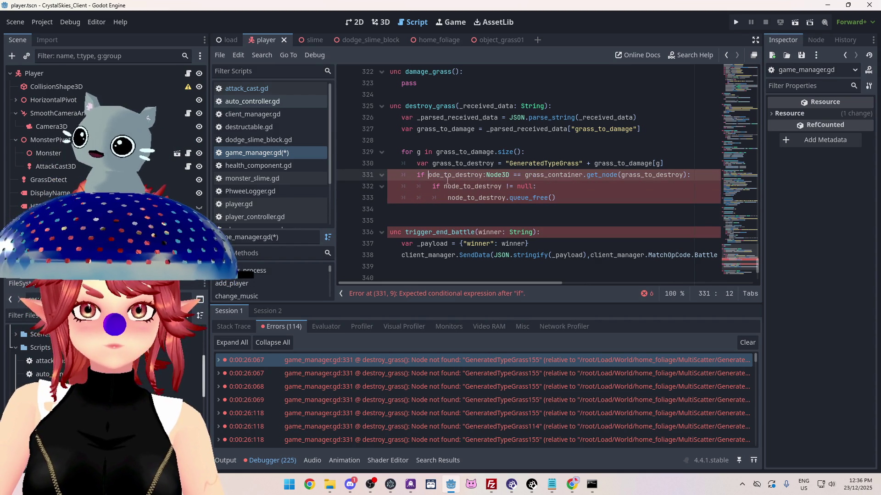
text(n)
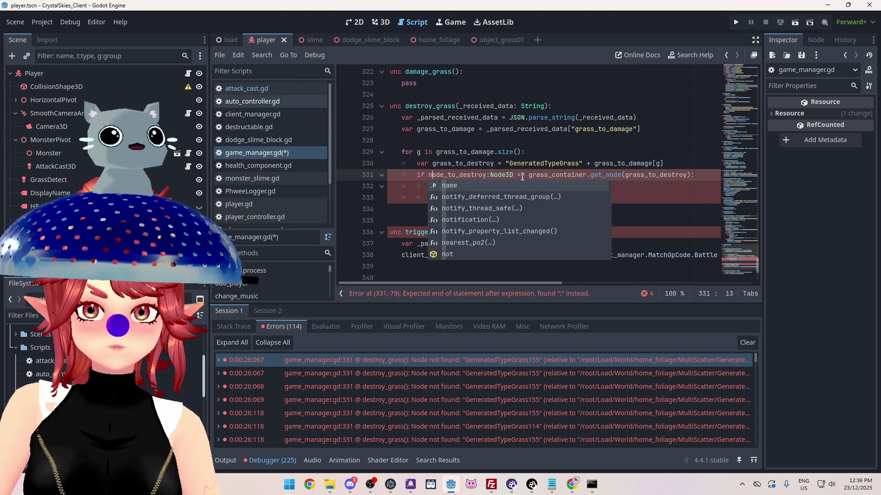
drag(513, 175, 488, 175)
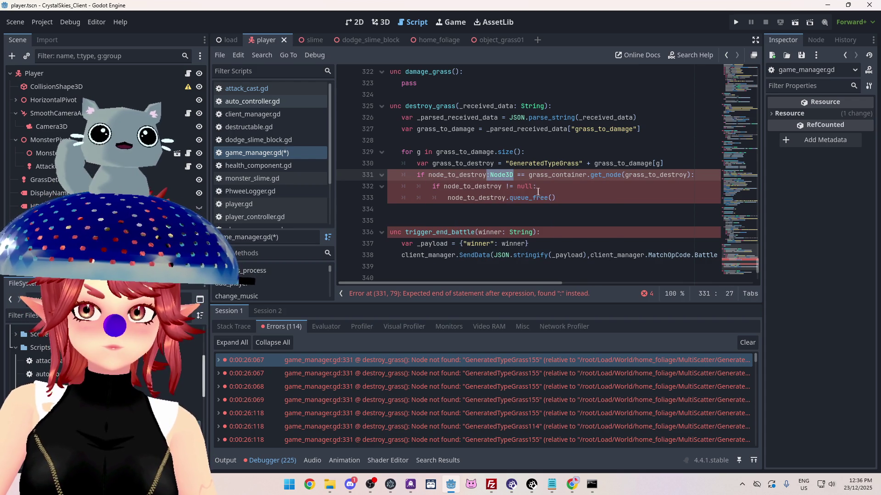
key(BackSpace)
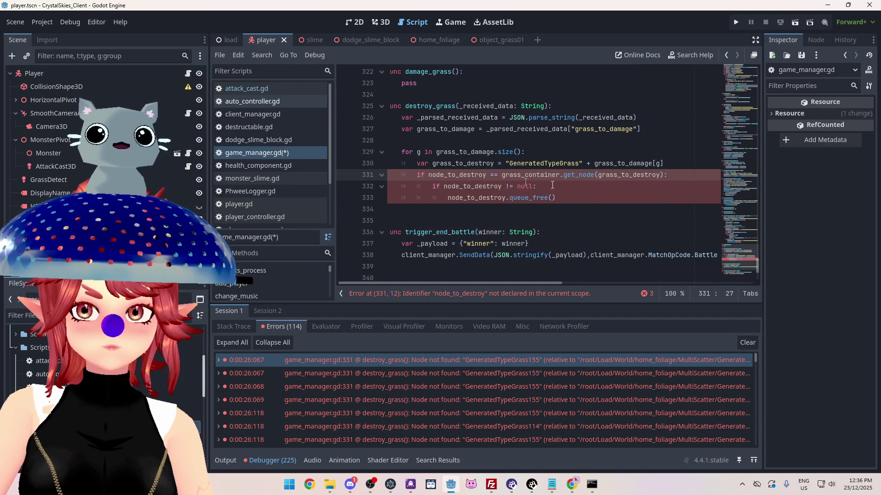
click(590, 197)
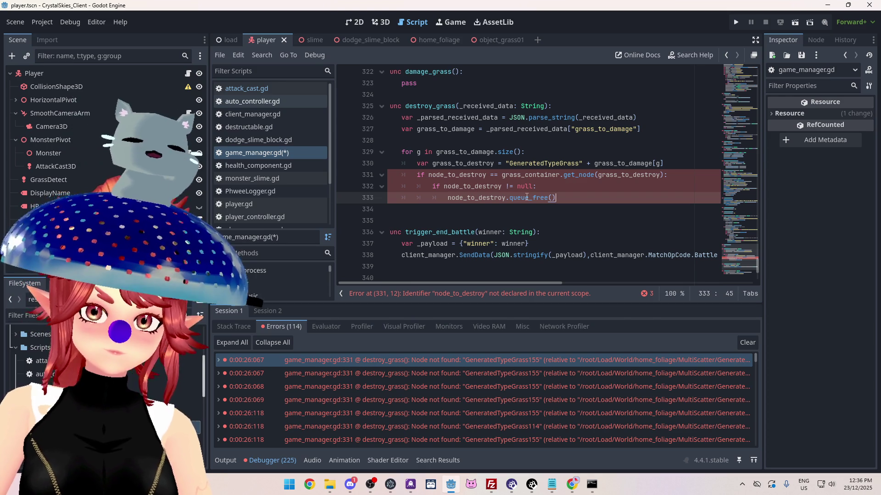
key(ctrl+z)
key(ctrl+z)
key(ctrl+z)
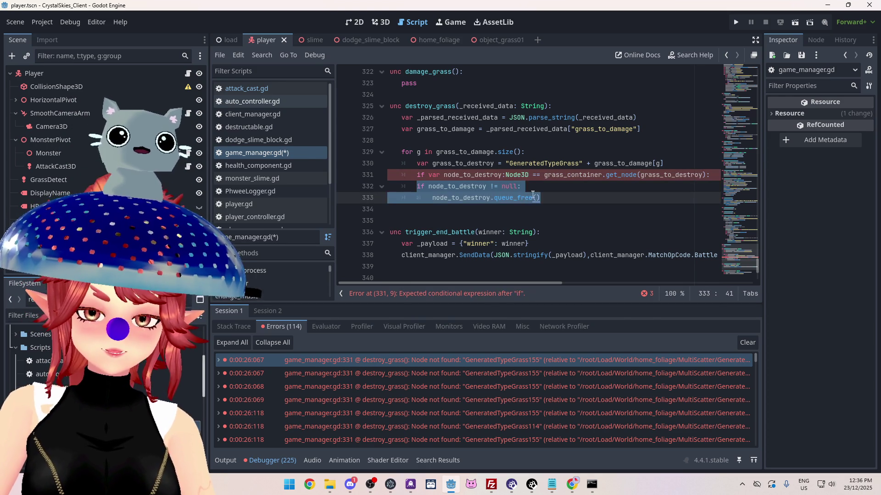
key(ctrl+z)
key(ctrl+z)
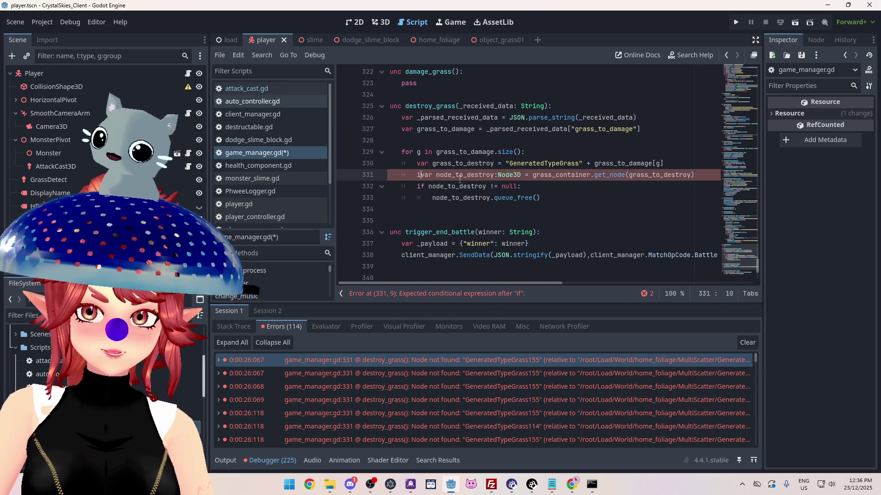
key(ctrl+z)
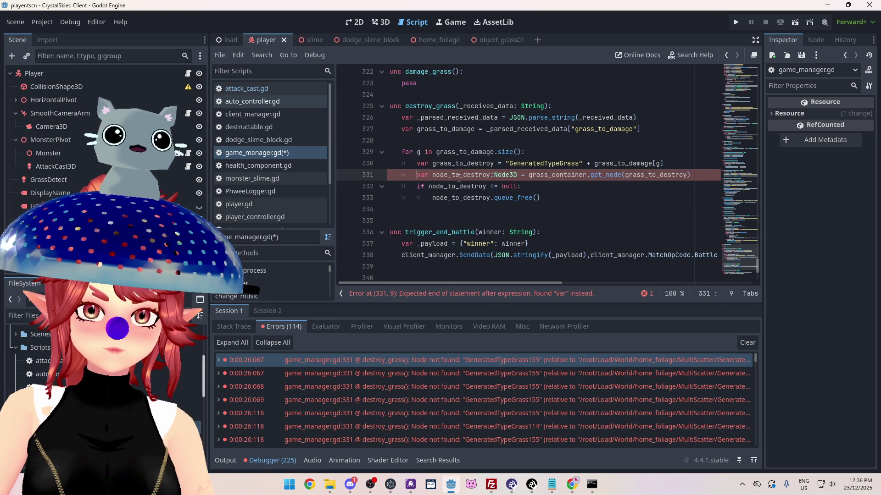
click(558, 197)
drag(529, 175, 700, 177)
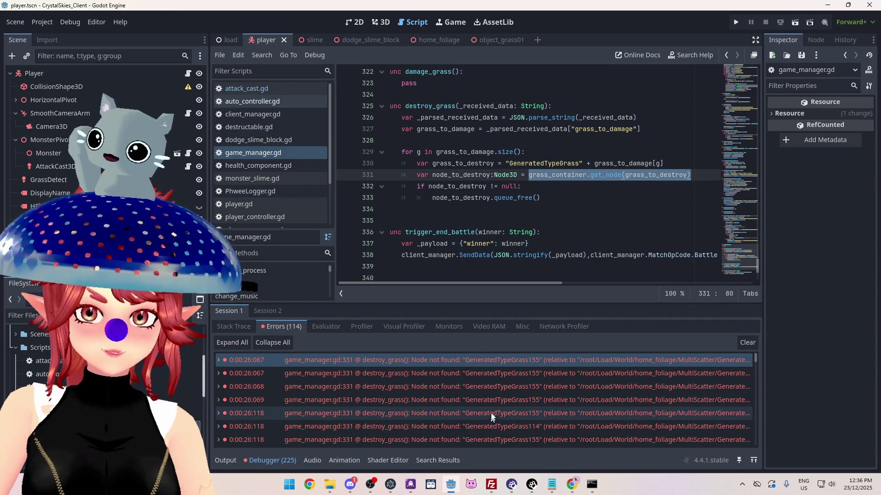
mouse_move(464, 377)
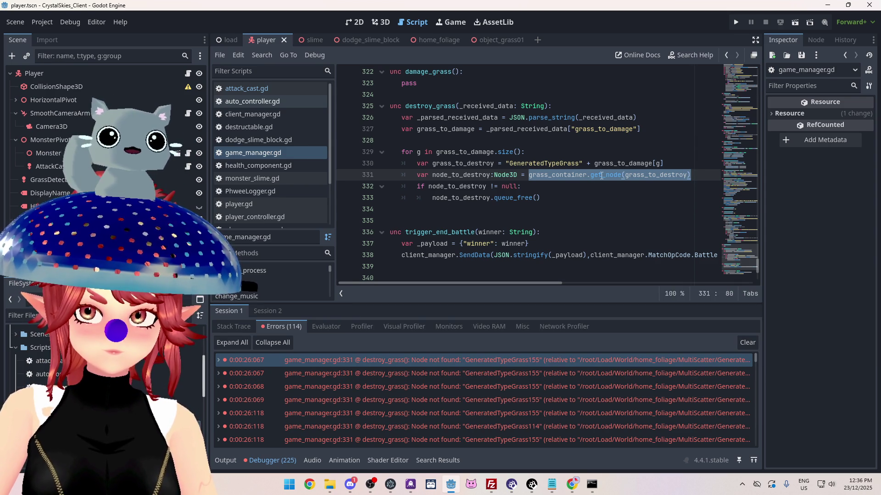
click(601, 176)
mouse_move(572, 484)
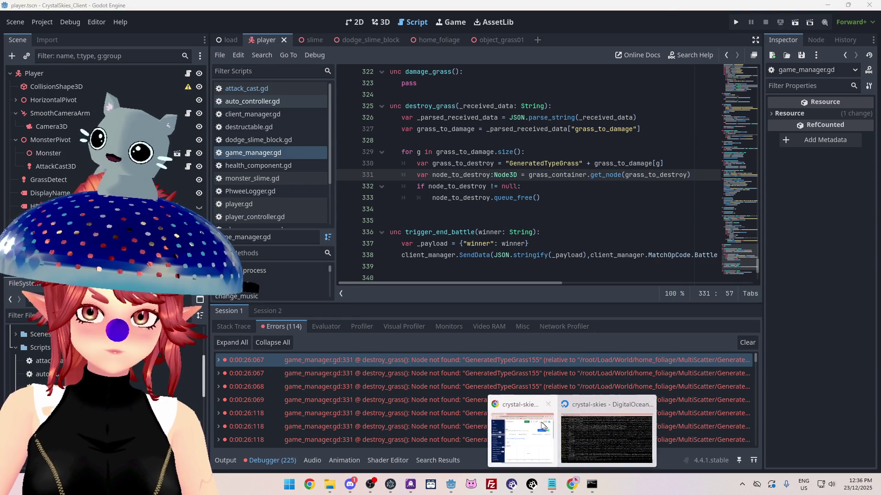
click(535, 409)
Step: Search Google for 'godot try get node' and read the expanded AI overview
click(283, 45)
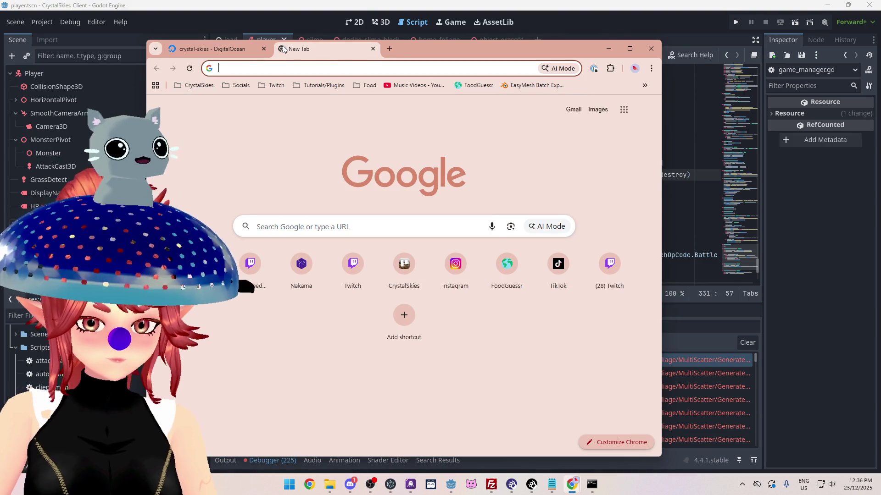
text(godot try)
text(get node)
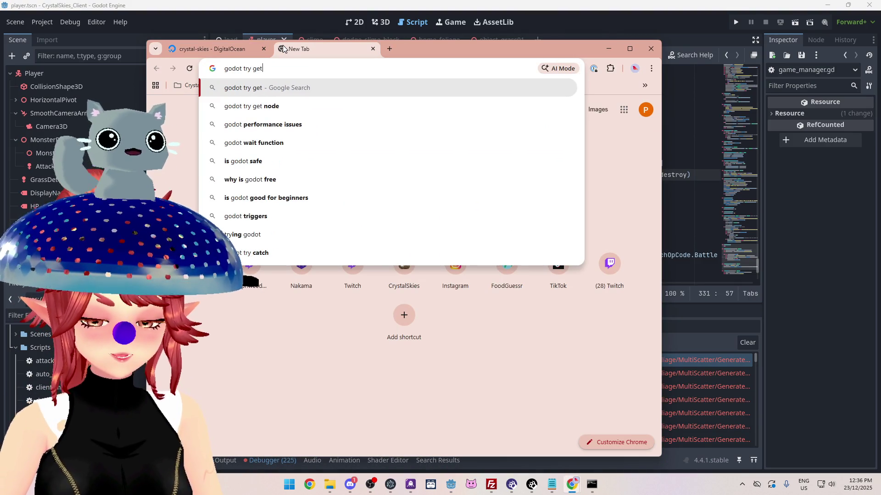
key(Return)
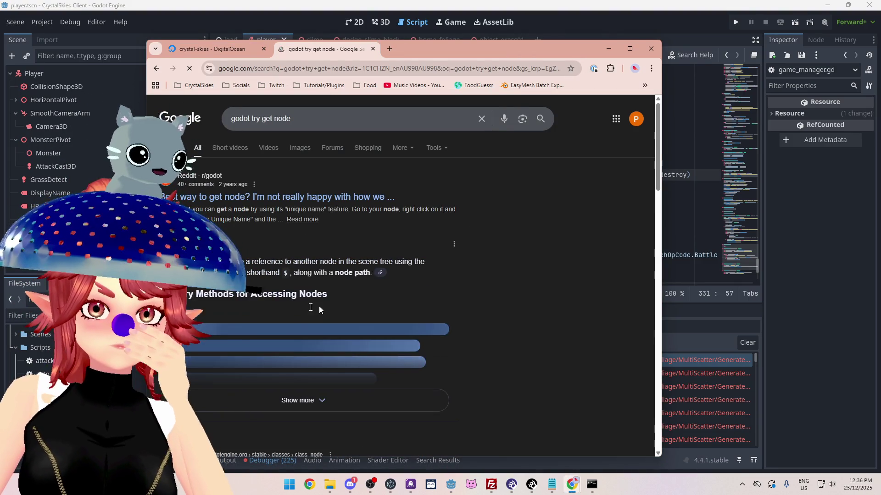
scroll(356, 303, down, 1)
click(276, 359)
scroll(339, 290, down, 3)
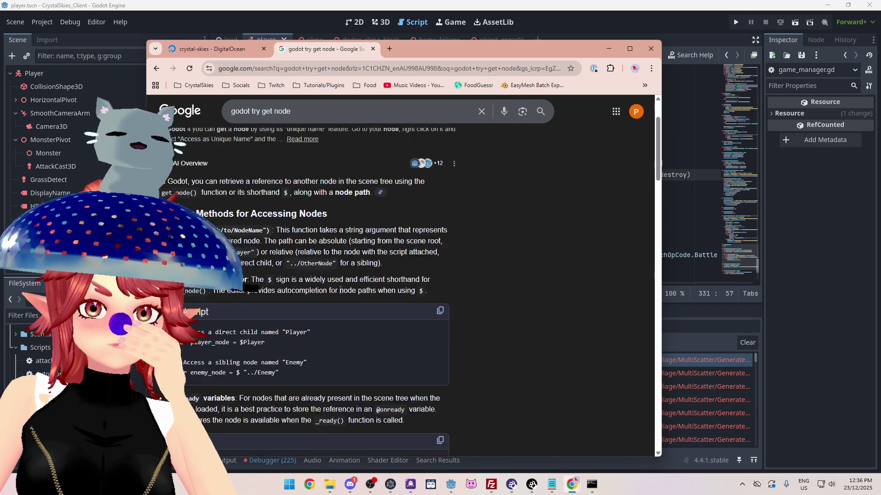
scroll(340, 288, down, 3)
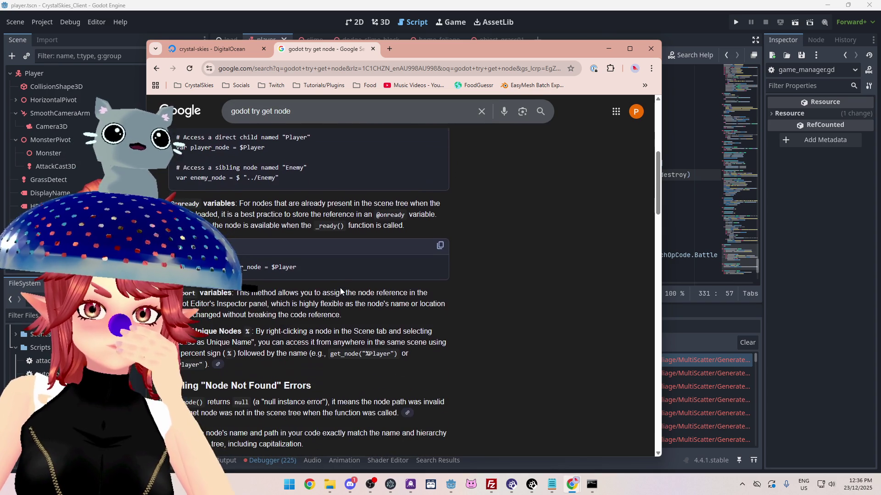
scroll(340, 287, down, 3)
scroll(340, 287, down, 5)
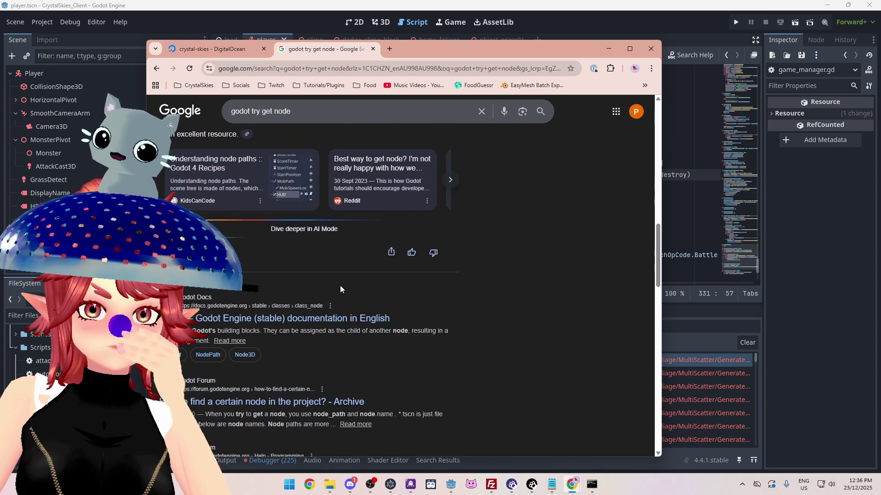
scroll(340, 285, down, 4)
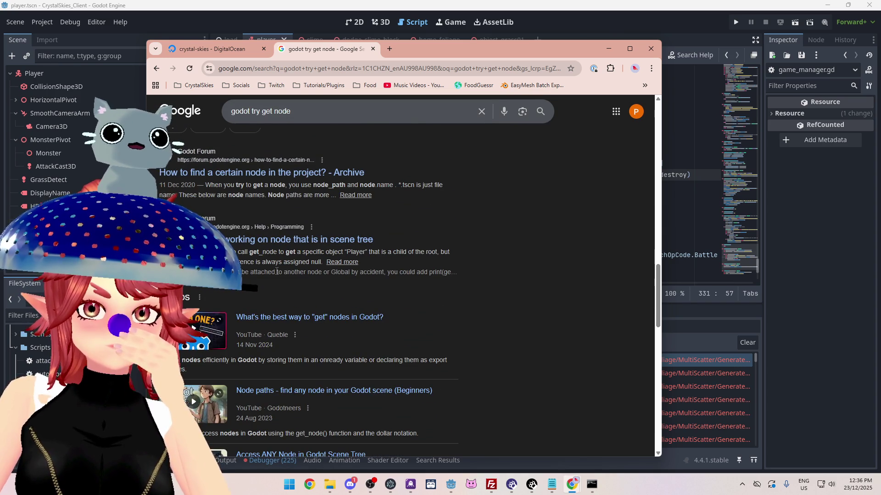
scroll(280, 269, down, 10)
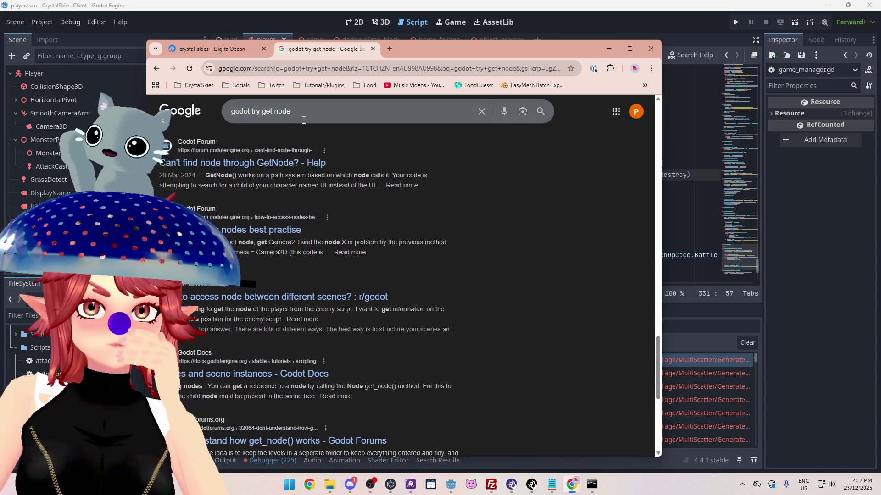
Step: Refine the search by removing 'try' and adding 'handle n' to the query
double_click(255, 112)
key(BackSpace)
key(BackSpace)
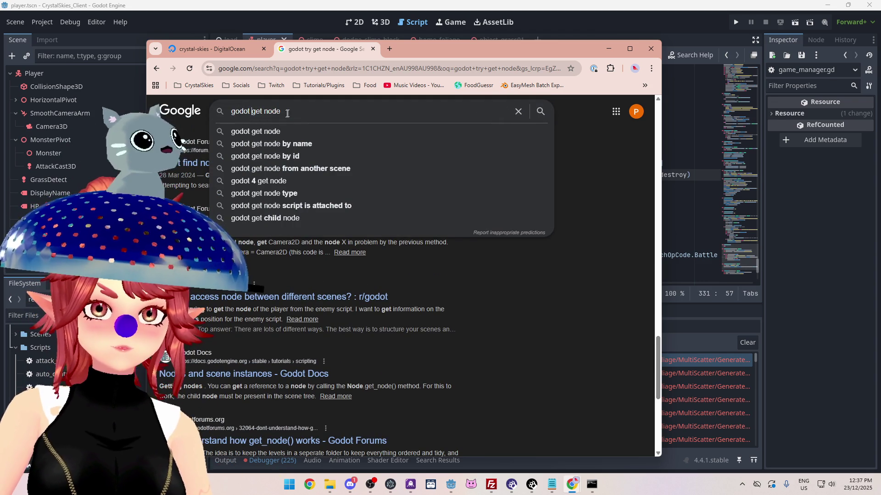
text(_)
key(End)
text(handle n)
Step: In the game window, append 'sd' to the lobby name and create a new lobby
click(416, 312)
text(sd)
click(521, 319)
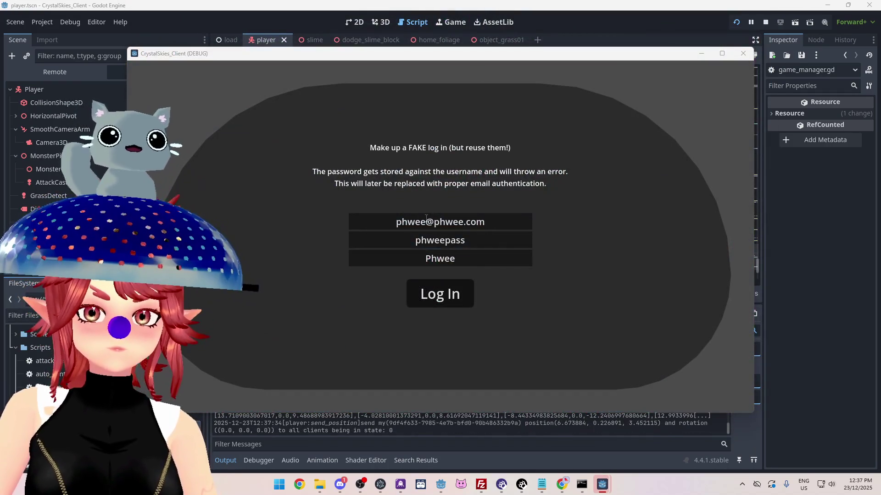
Step: Log in as a second player with edited e-mail and display name, and join the asddd lobby
click(425, 217)
text(2)
click(447, 258)
text(2)
click(451, 294)
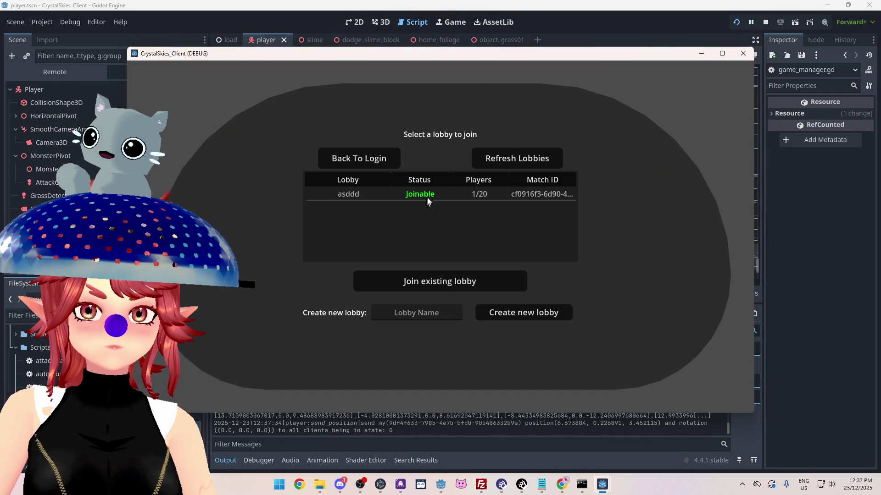
click(425, 195)
click(433, 281)
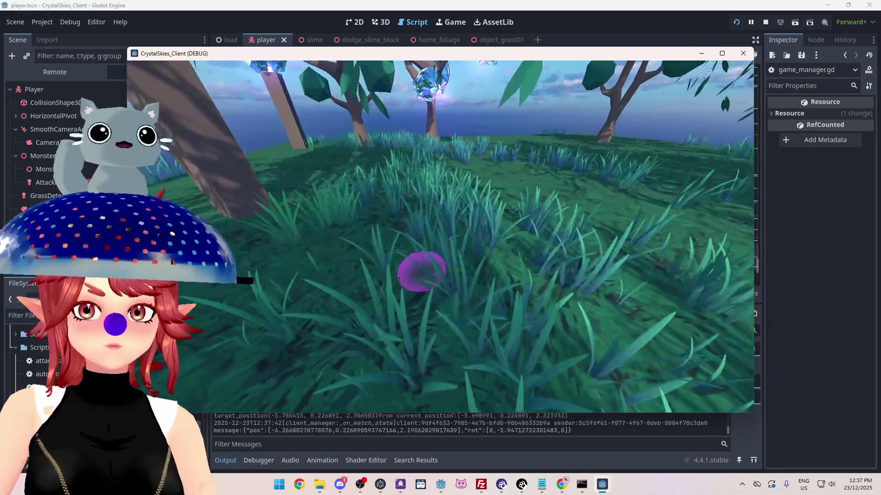
Step: Open the in-game settings overlay, then switch to PowerPoint and select the detailed grass notes
key(Escape)
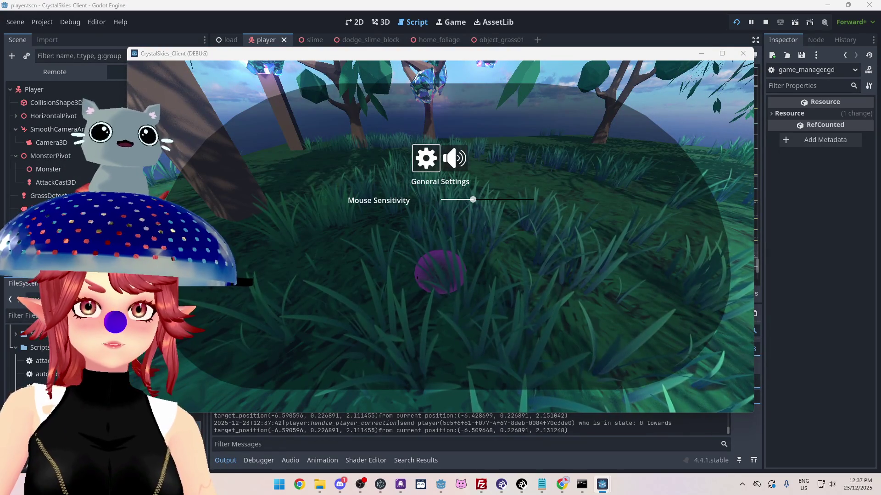
key(alt+Tab)
mouse_move(574, 347)
mouse_down()
mouse_move(362, 296)
mouse_move(339, 261)
mouse_move(274, 214)
mouse_up()
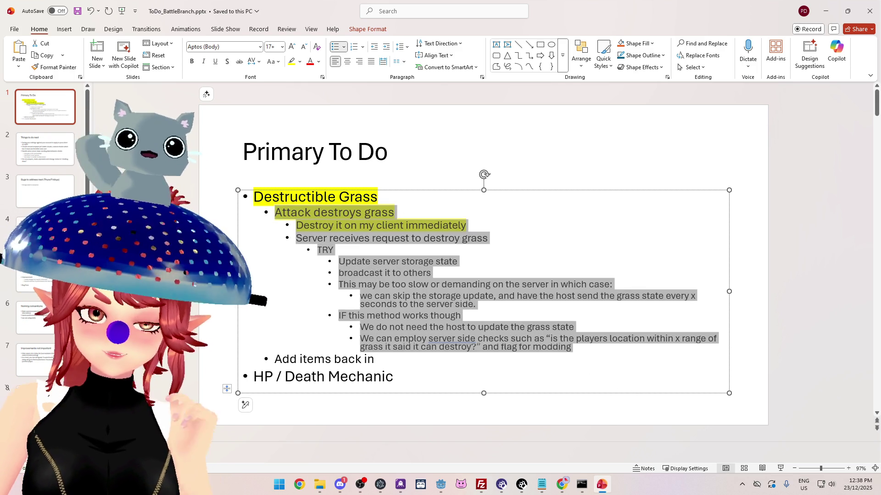
Step: Replace the grass notes with 'Send destruction state to server grass array' and change the next line to 'Add trees'
text(Send destruc)
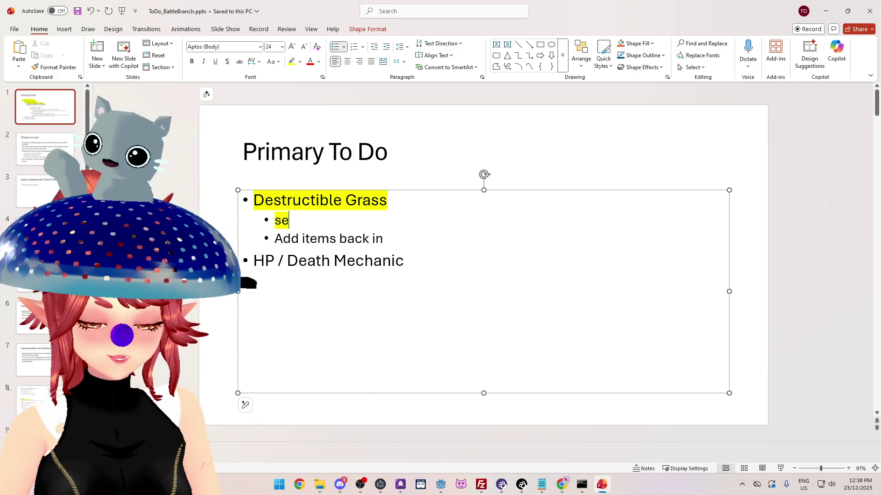
text(tion s)
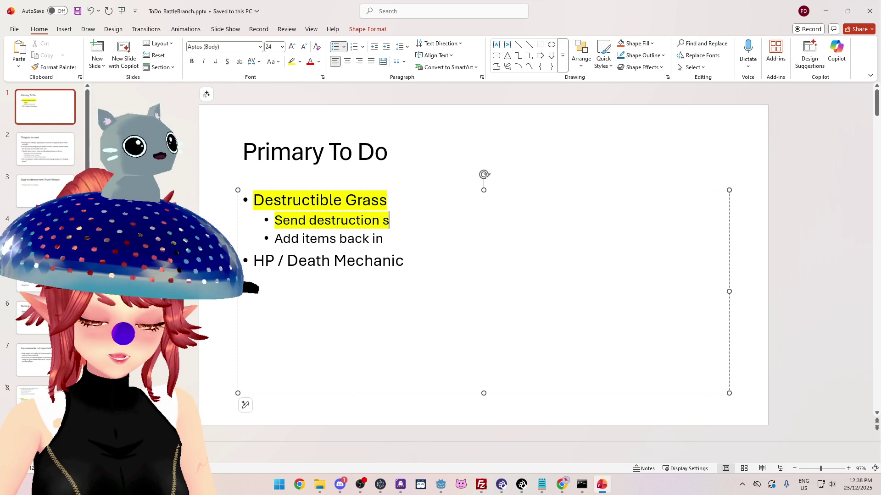
text(tate to server)
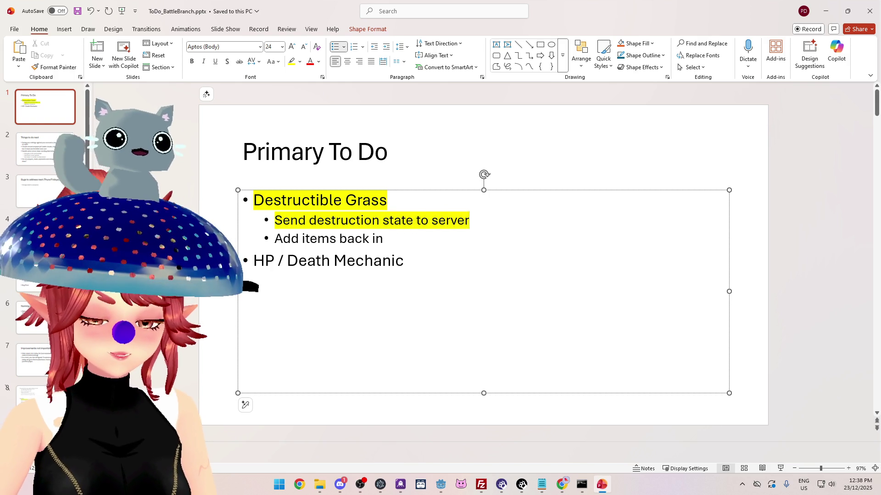
text( grass array)
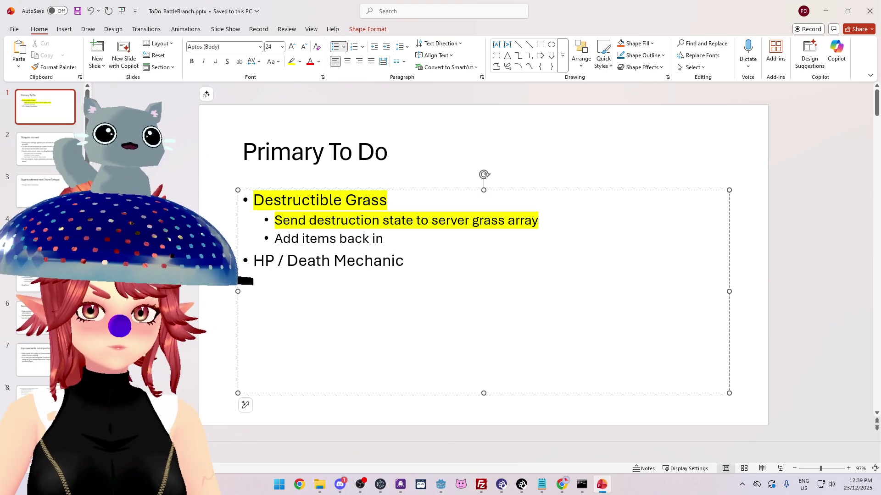
text(tree,)
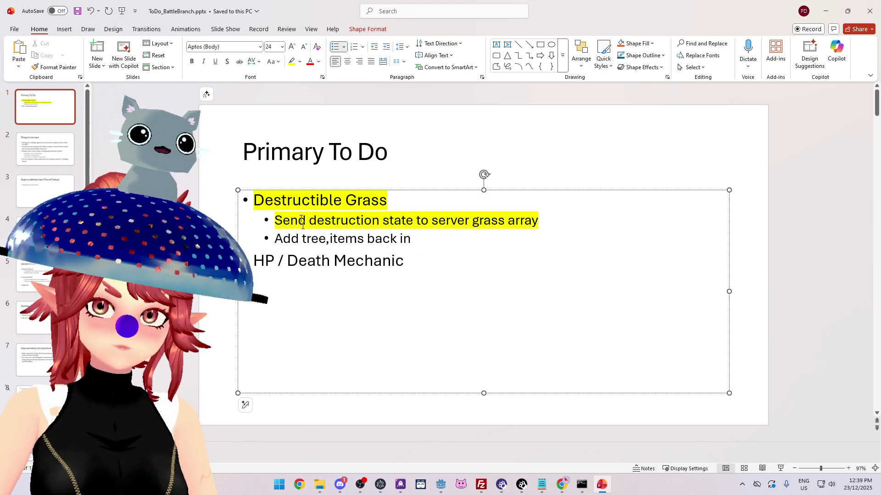
key(BackSpace)
text(s)
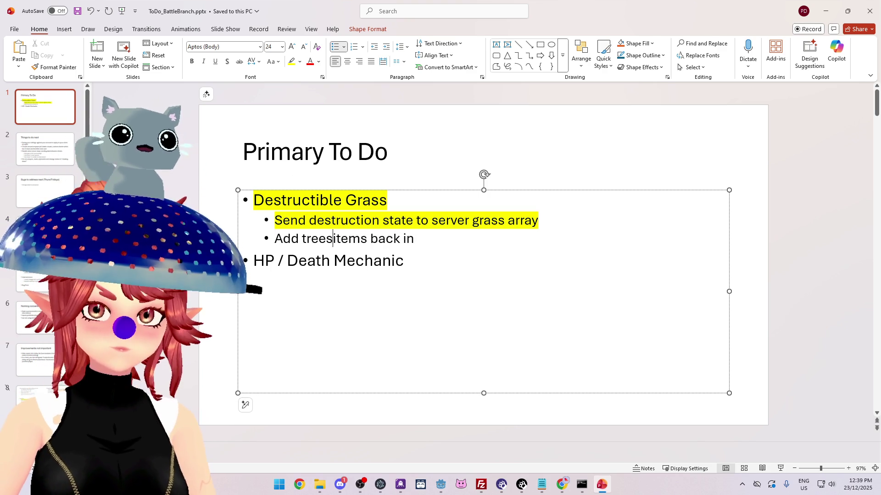
key(Return)
key(BackSpace)
key(BackSpace)
Step: Add a top-level 'Add item drops' bullet below the Destructible Grass tasks
key(Return)
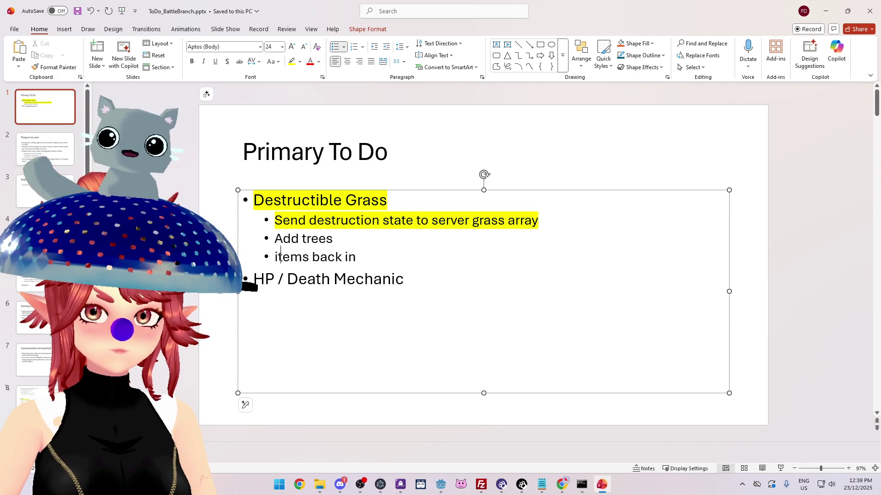
key(shift+Tab)
text(Add)
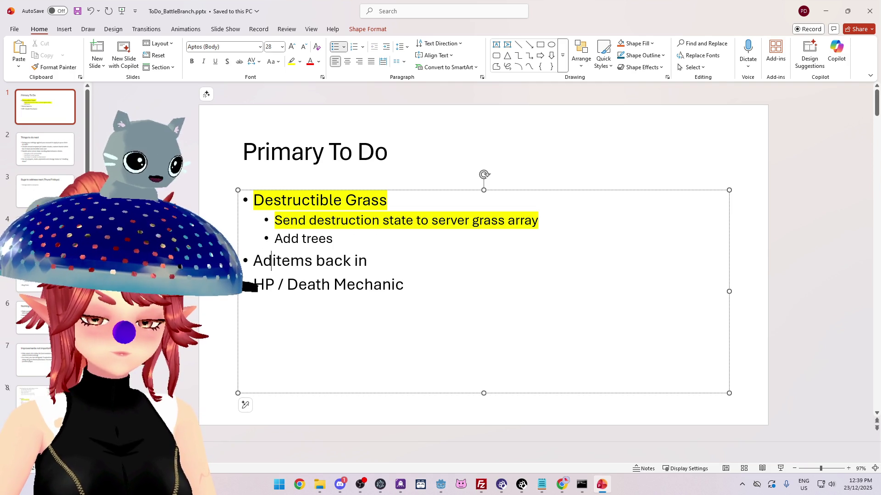
key(BackSpace)
key(Delete)
key(Delete)
key(Delete)
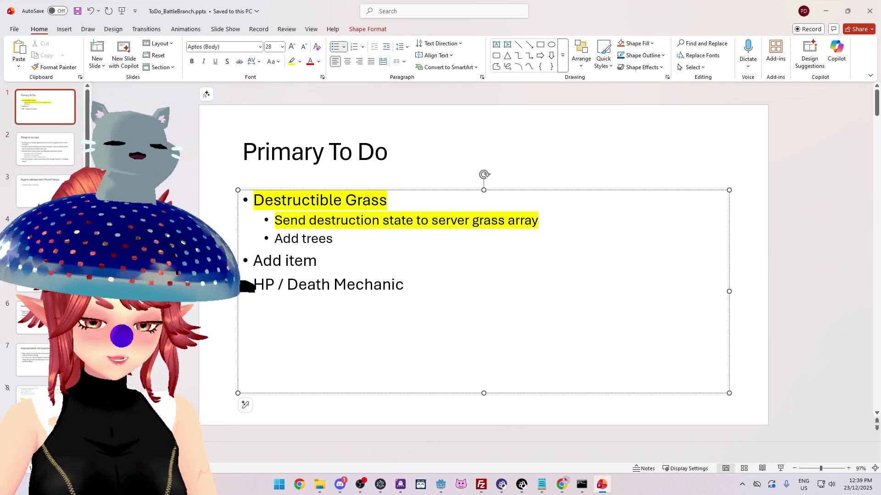
text(dropas)
key(BackSpace)
key(BackSpace)
text(s)
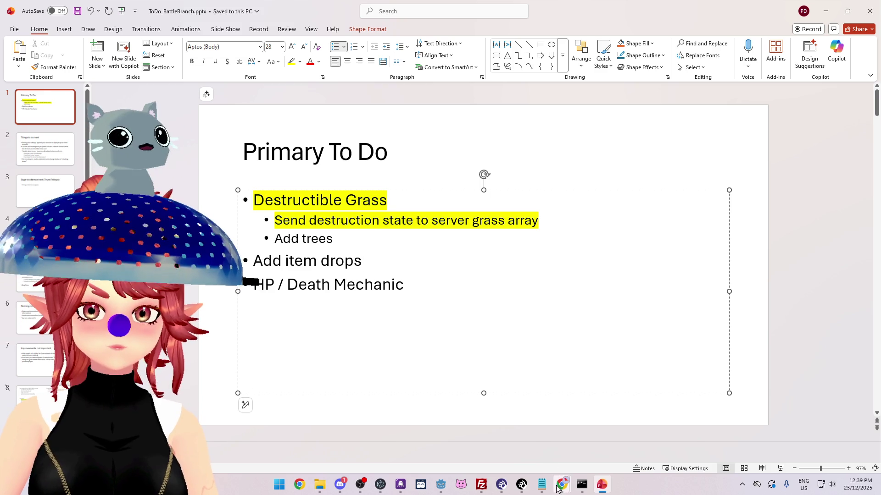
Step: Bring nk_lobbyhandler.ts in Notepad forward and review it from the top down to matchTerminate
click(542, 486)
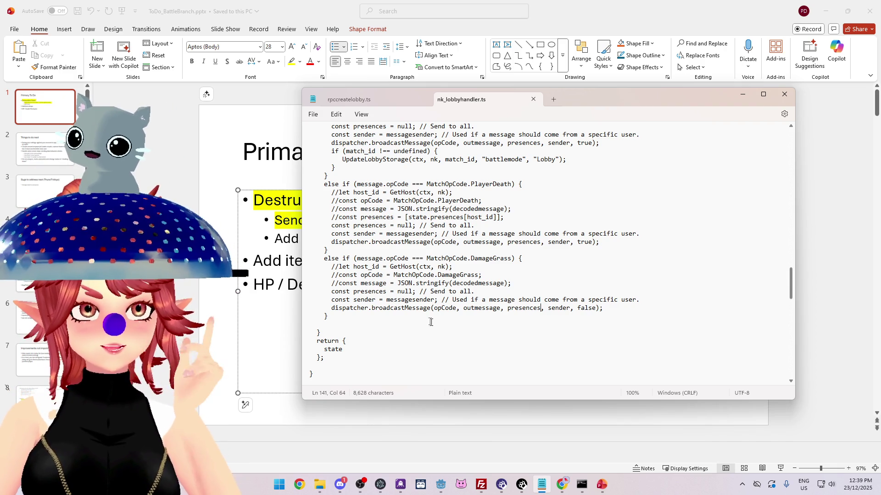
scroll(480, 193, up, 15)
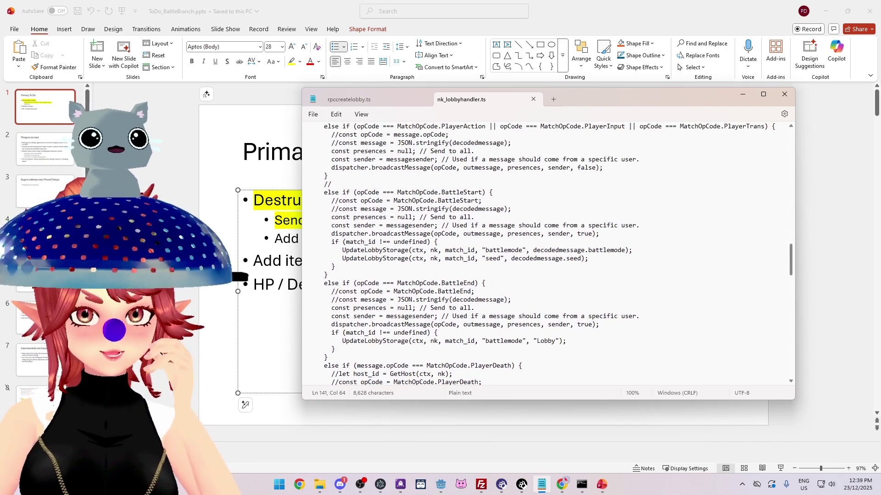
scroll(479, 193, up, 20)
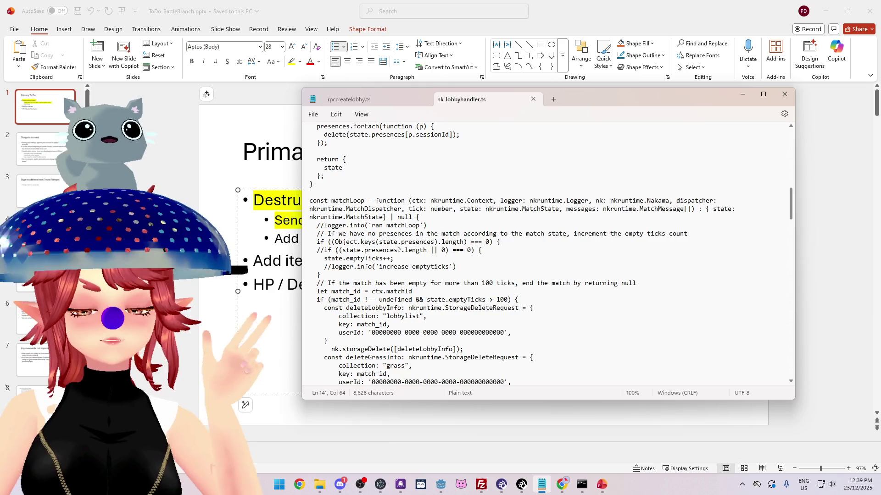
scroll(546, 253, up, 20)
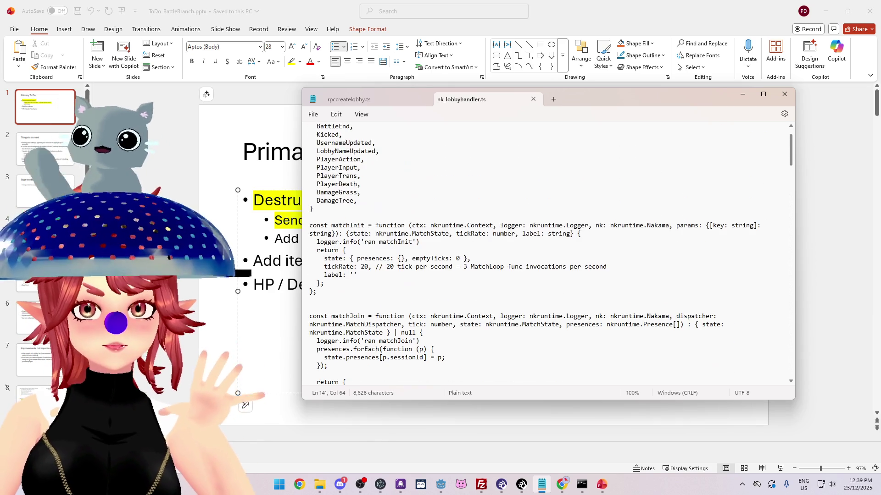
scroll(546, 252, down, 15)
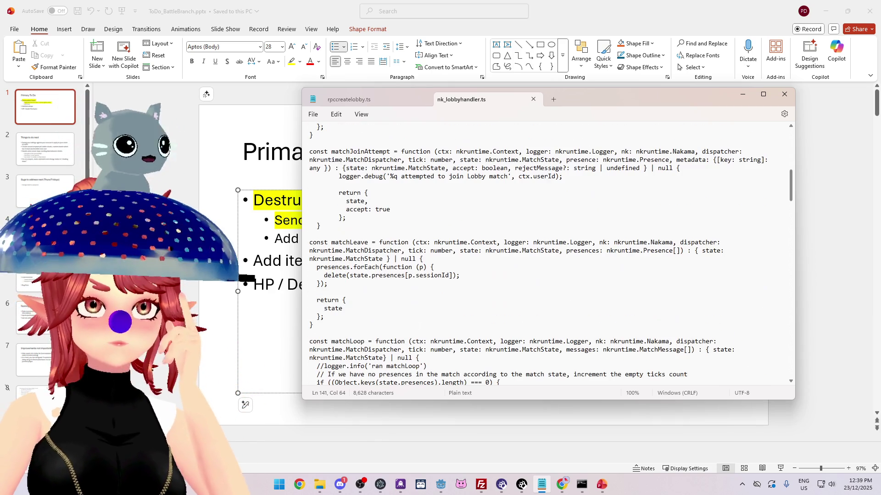
scroll(551, 255, down, 4)
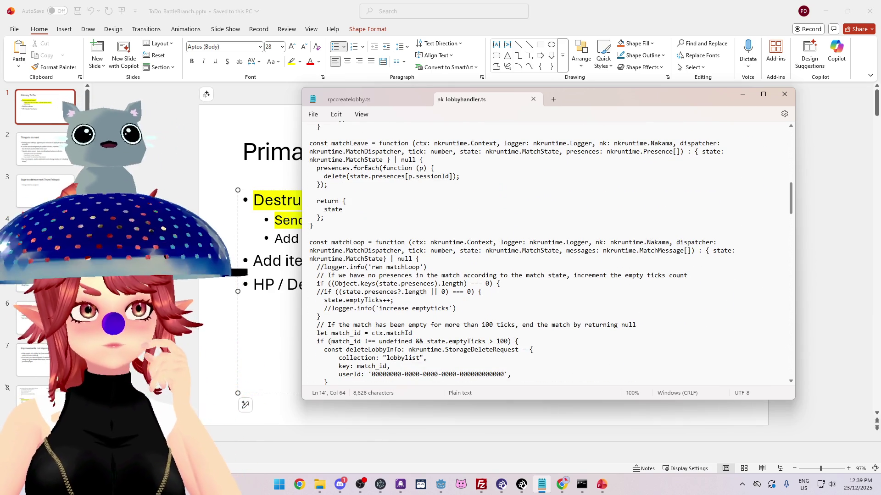
scroll(546, 253, down, 9)
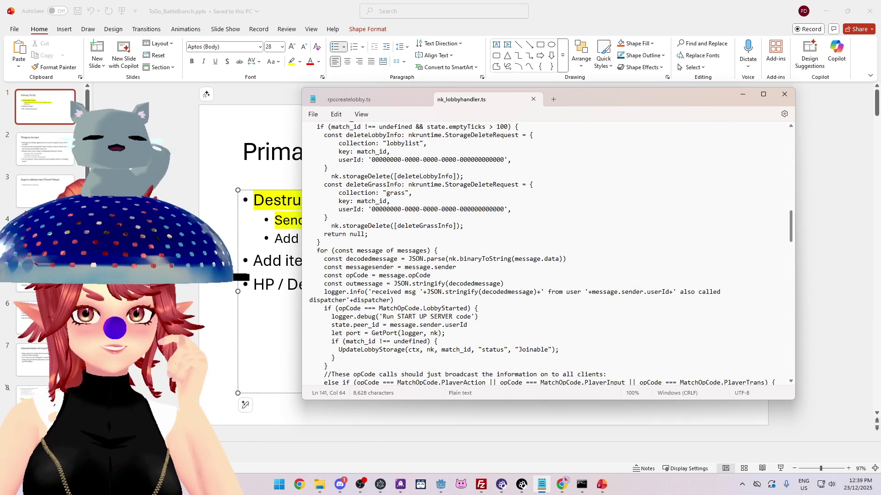
scroll(545, 252, down, 20)
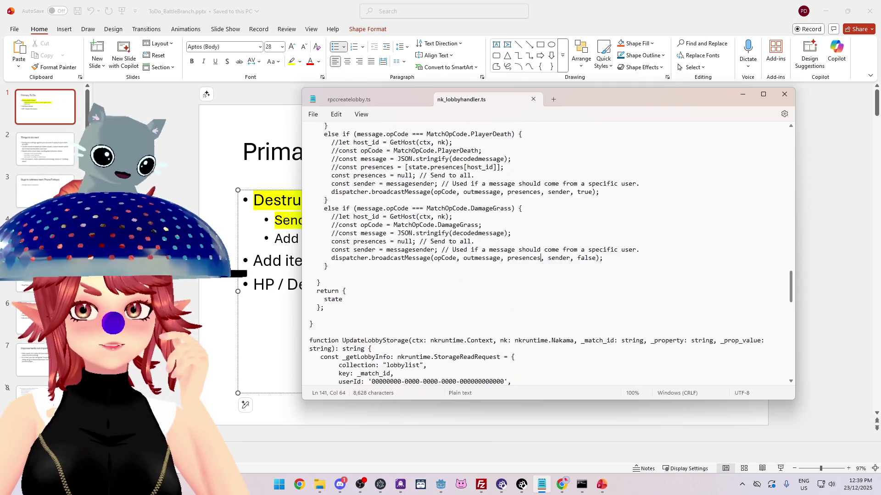
scroll(546, 252, down, 13)
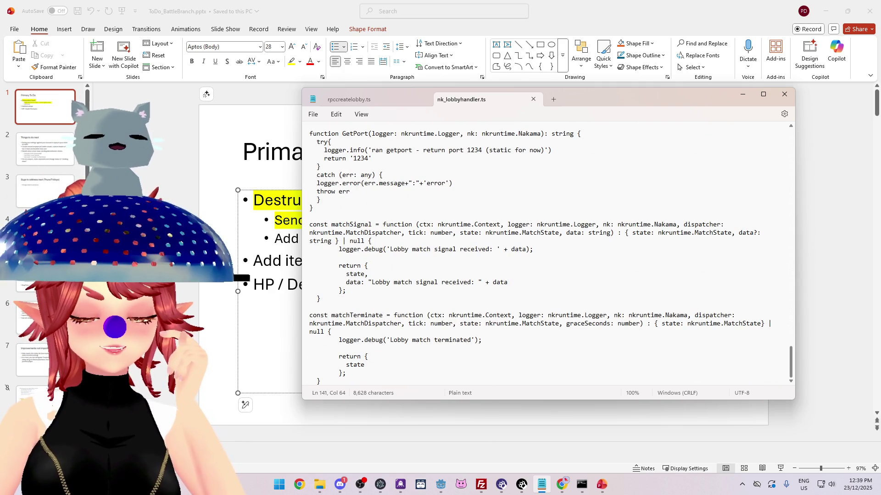
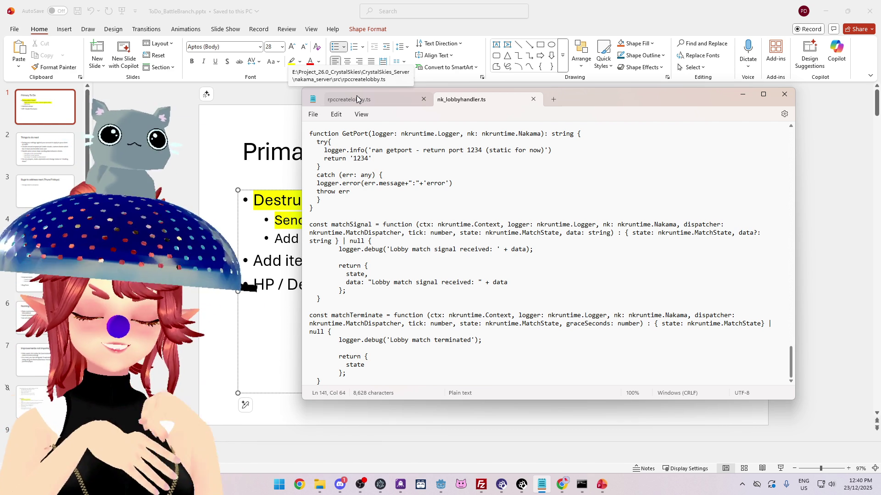
Step: Glance over the matchSignal code and Discord, then bring the Primary To Do slide forward
click(368, 274)
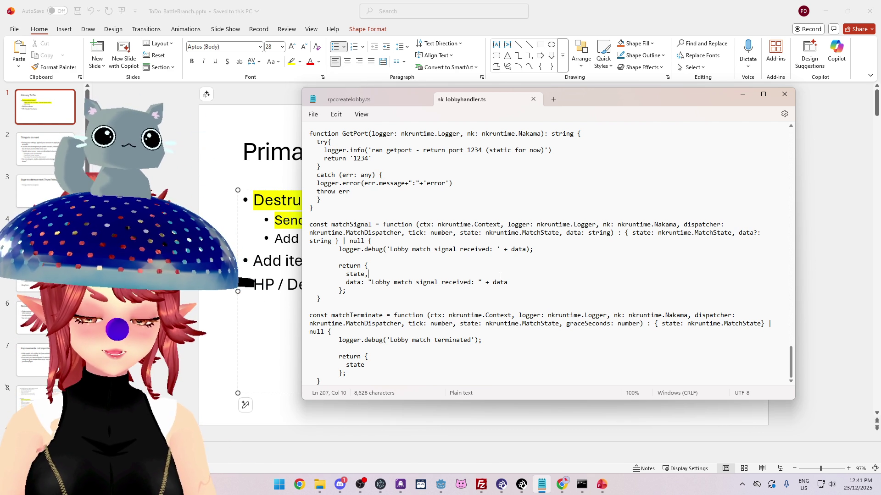
click(340, 484)
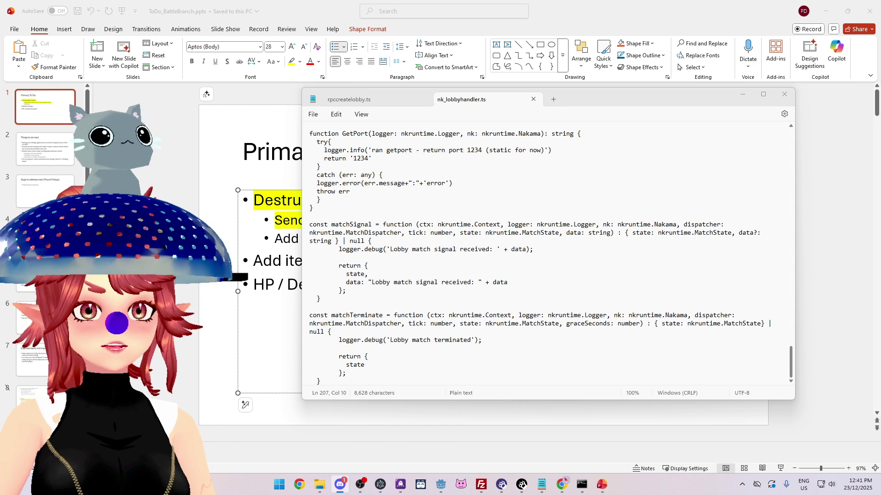
key(alt+Tab)
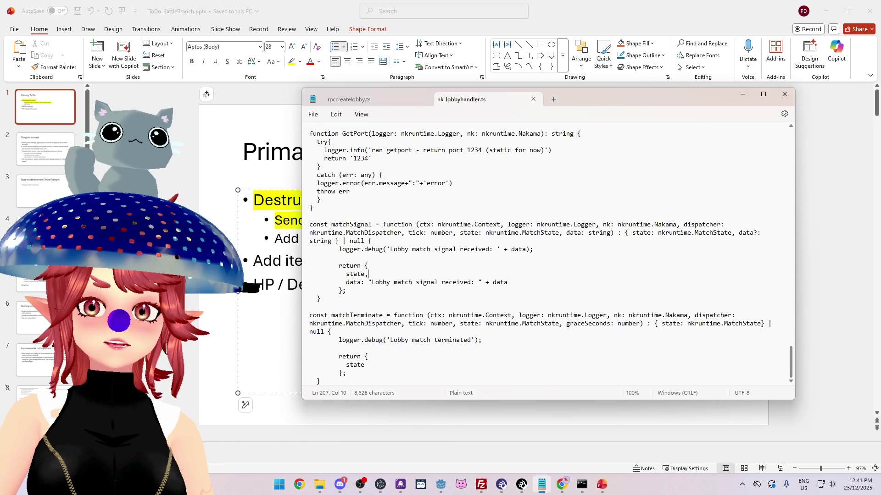
click(619, 15)
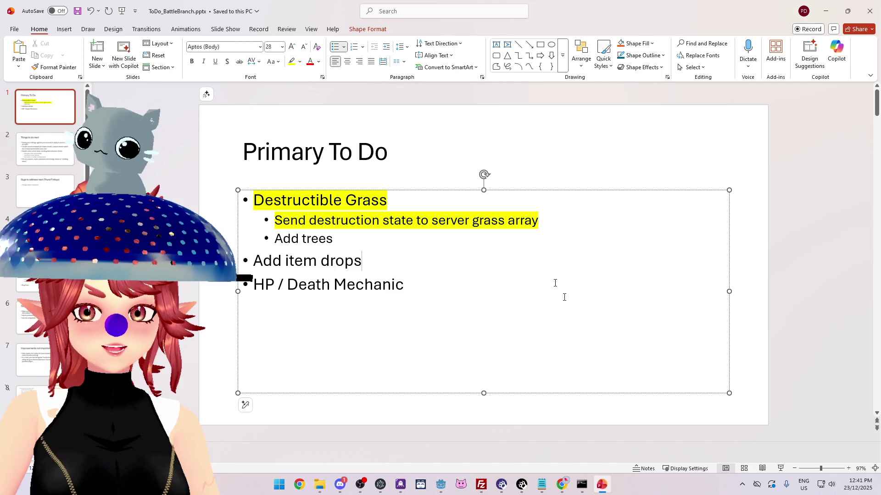
click(540, 280)
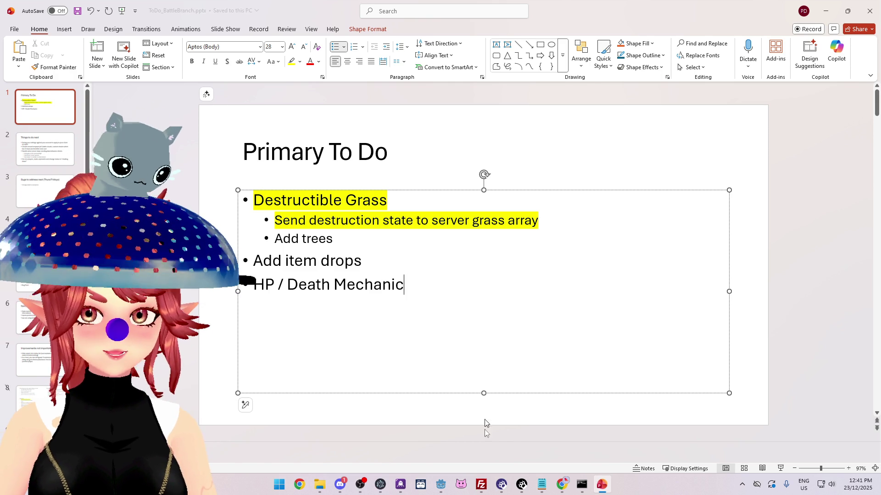
mouse_move(444, 492)
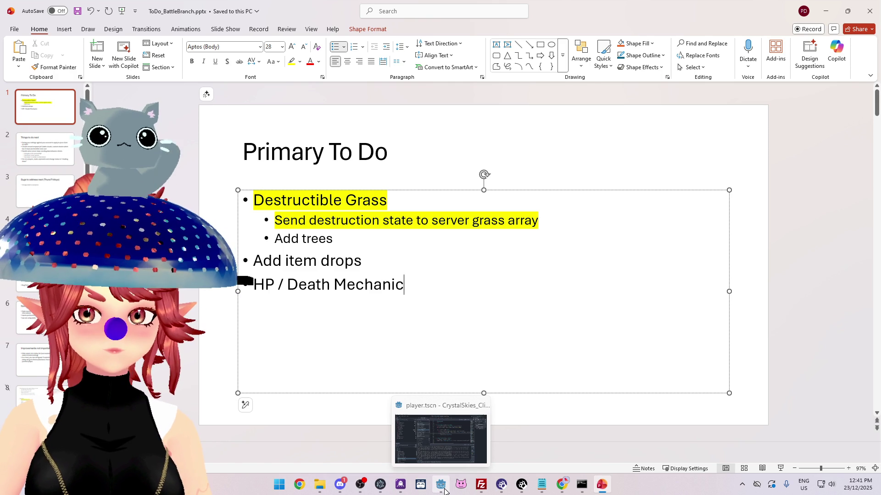
Step: Save the Godot scene after reviewing the grass-destruction loop, then return to PowerPoint
click(444, 491)
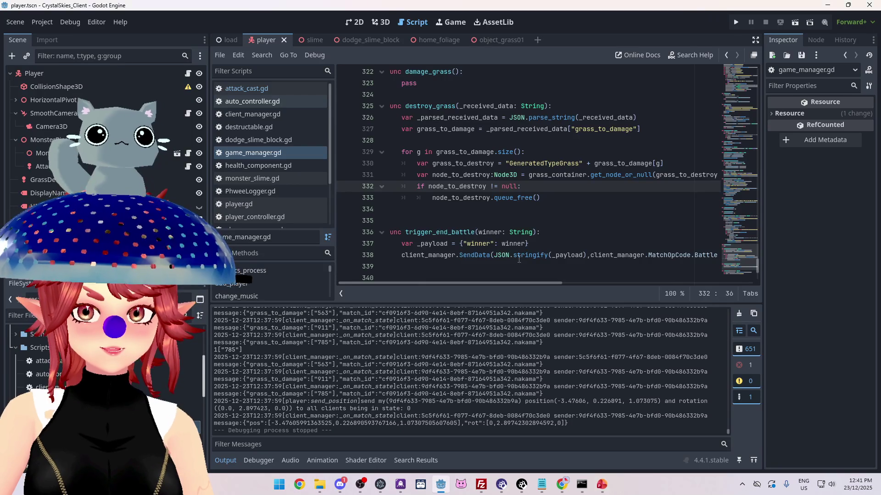
click(443, 147)
key(ctrl+s)
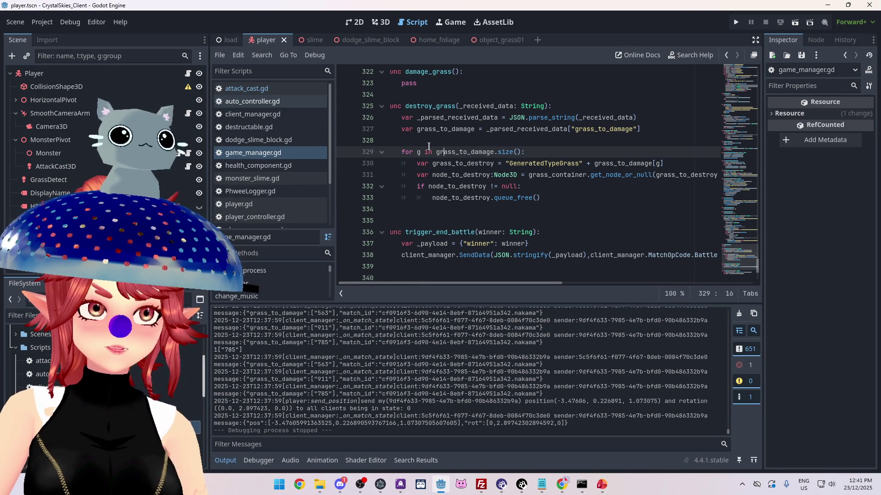
click(42, 26)
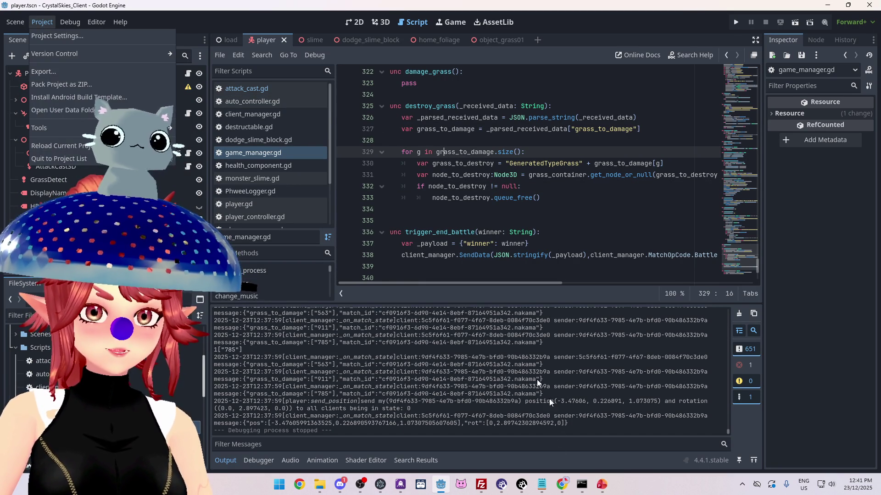
click(595, 487)
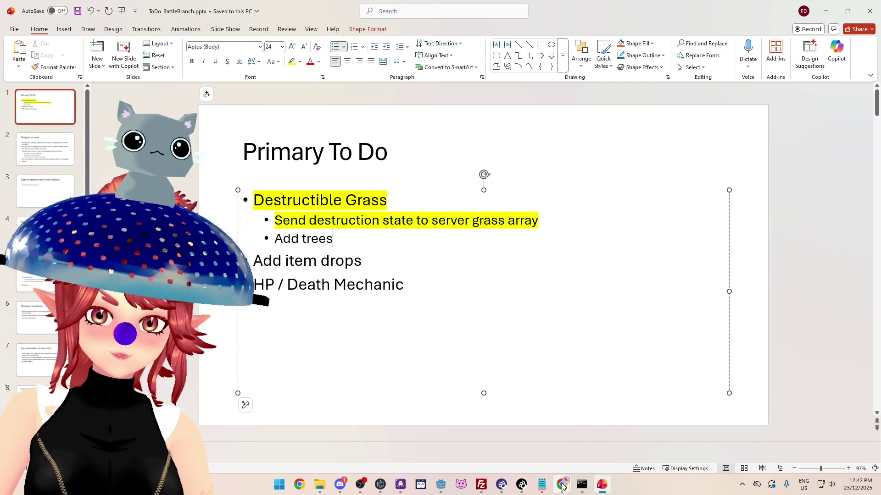
Step: Recheck line 327 of the Godot script, then move through the slides toward the version notes
mouse_move(516, 480)
click(441, 484)
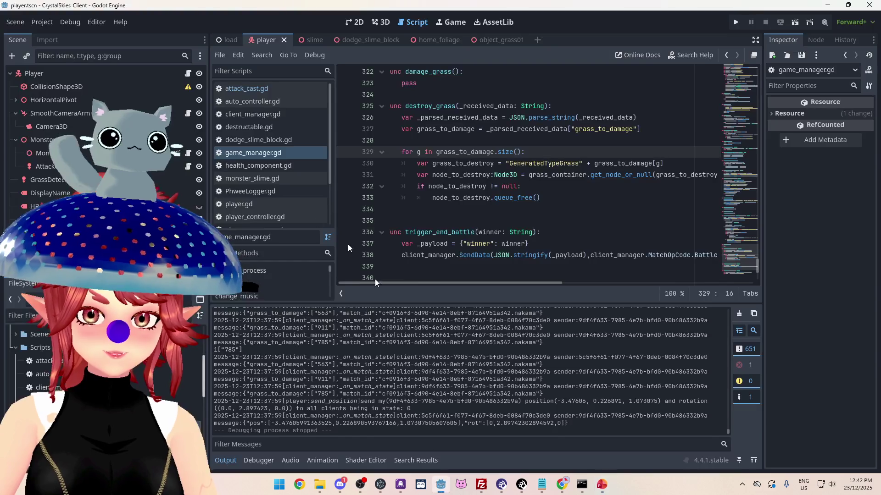
click(455, 129)
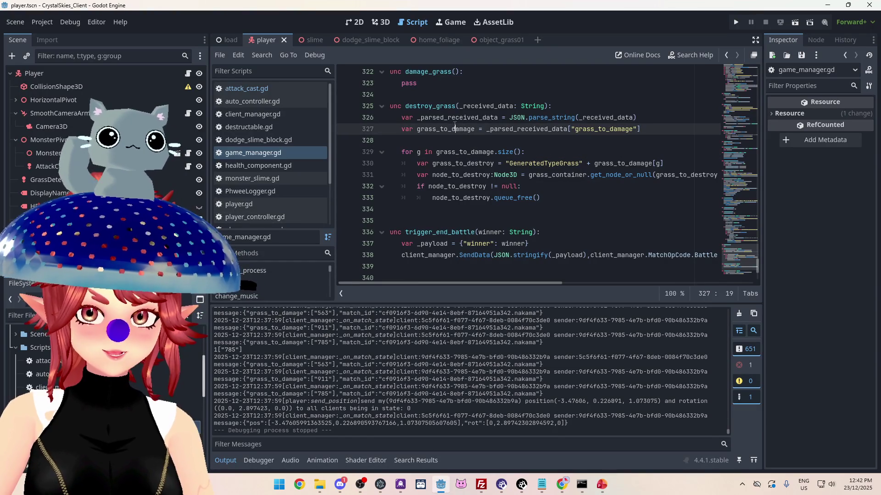
click(51, 24)
click(602, 485)
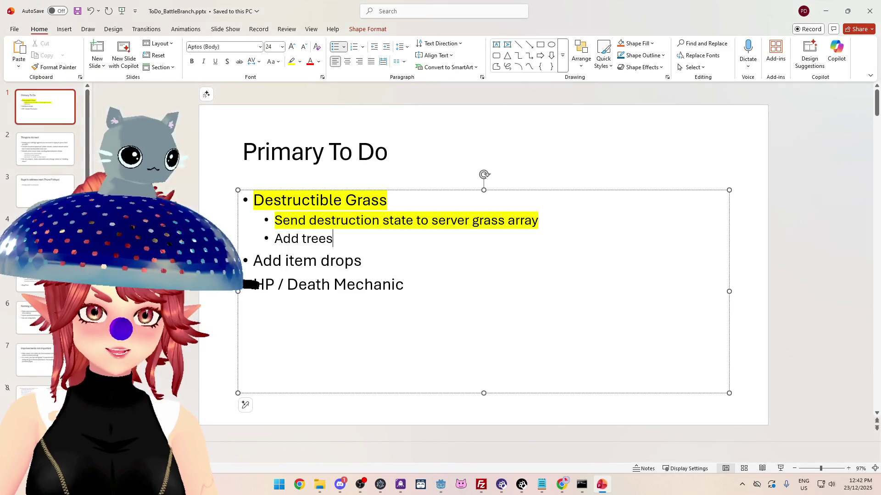
click(40, 195)
Step: Add an 'Added grass destruction' bullet below 'Added sound fx on jump' on the Version 0.1.3 slide and save
click(41, 275)
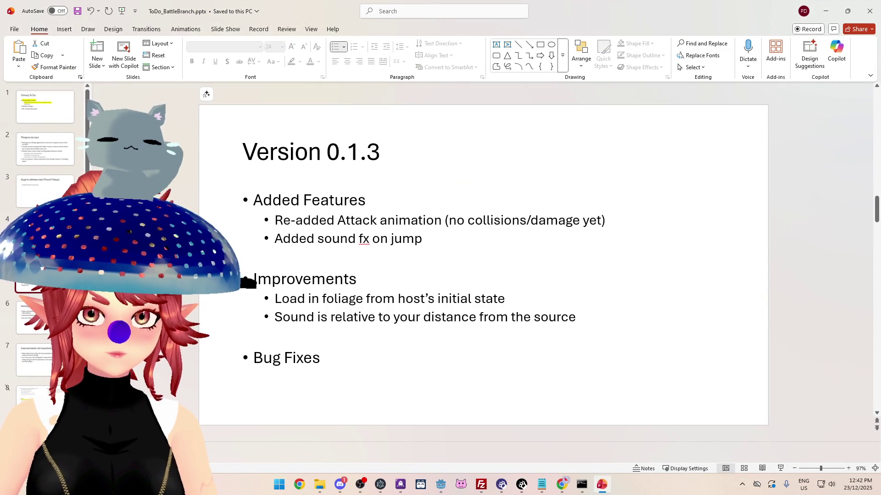
click(422, 239)
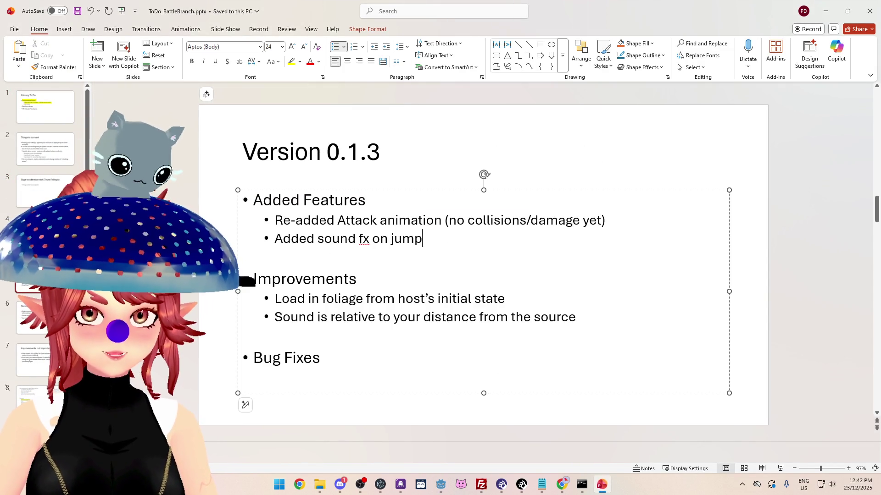
key(Return)
text(Addec)
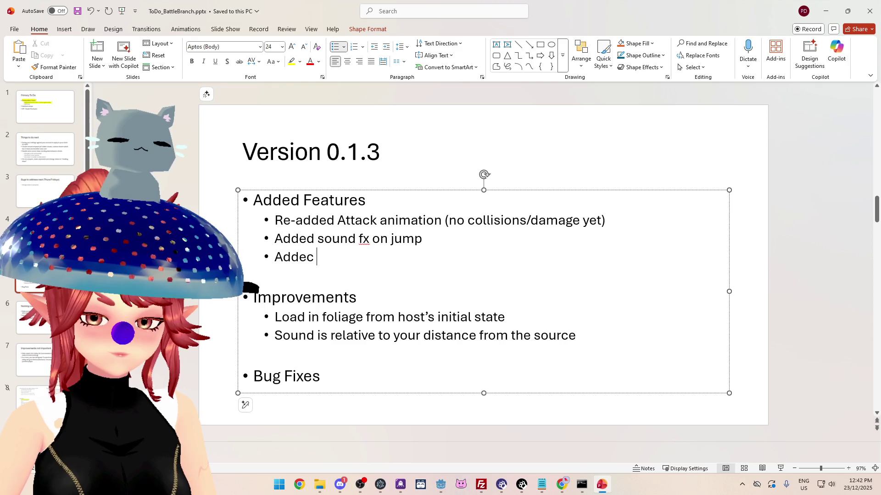
key(BackSpace)
text(d )
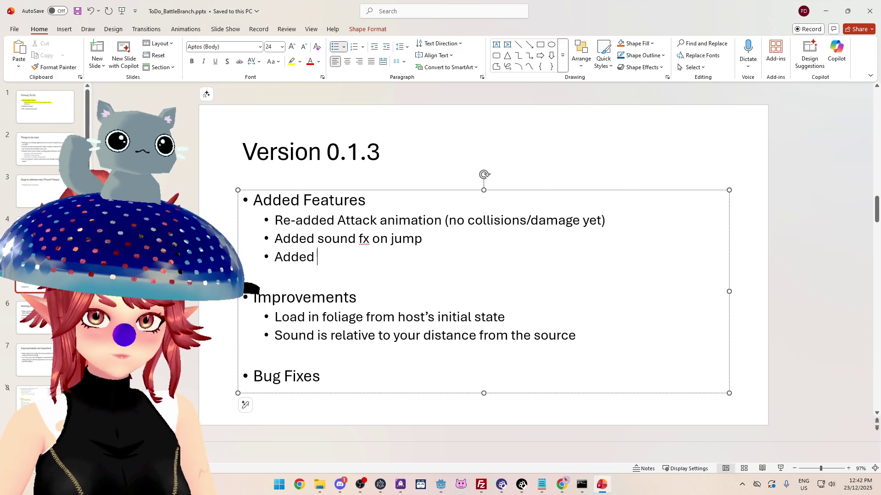
text(grass destru t)
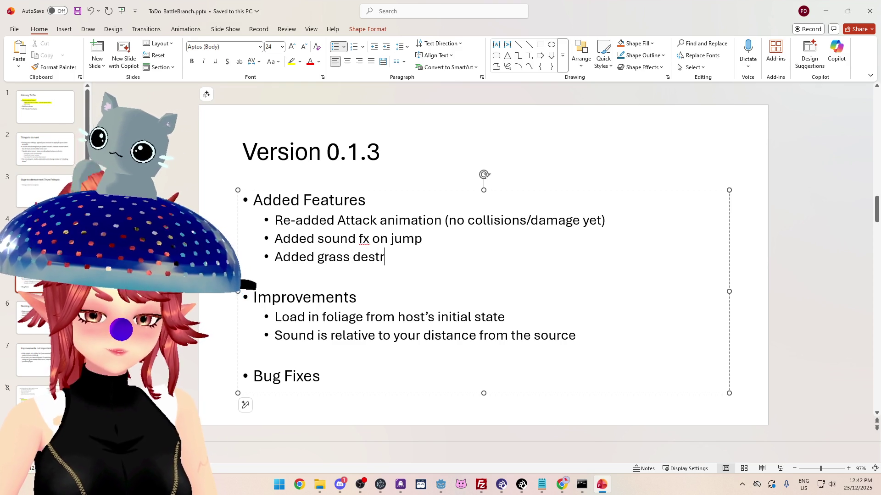
key(BackSpace)
key(BackSpace)
text(ction)
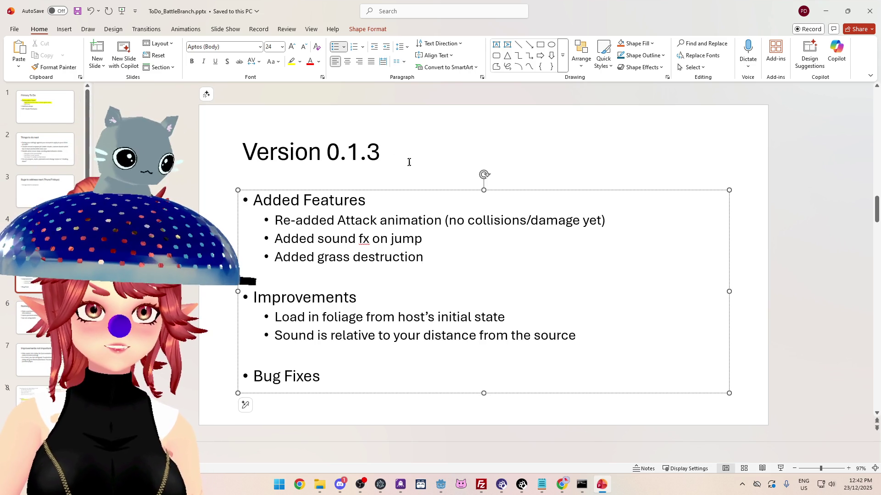
key(ctrl+s)
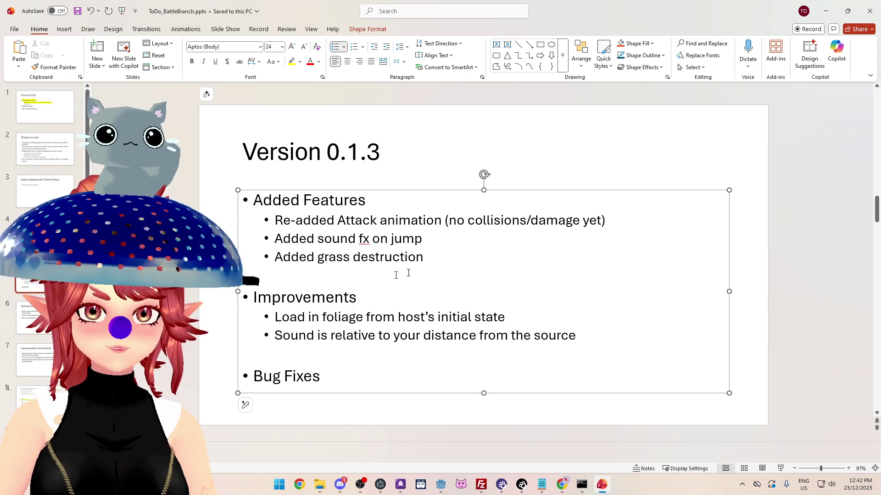
click(440, 489)
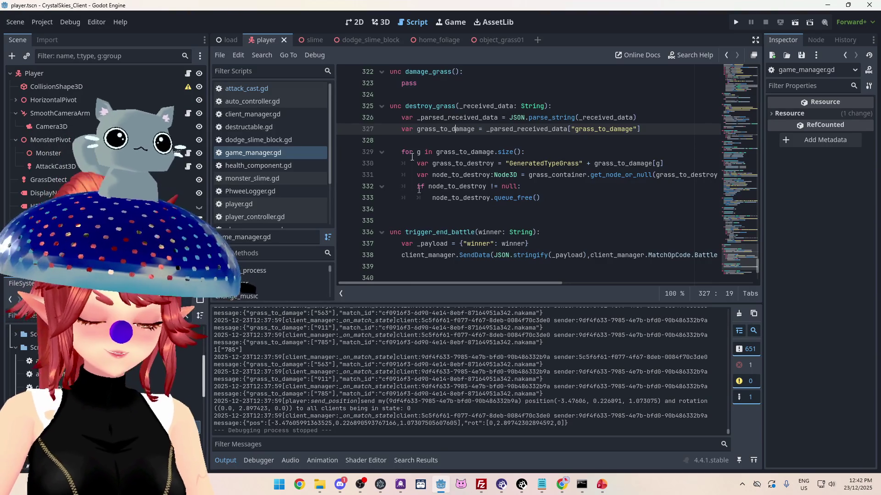
Step: Open the load scene's login form and clear the Email field's preset text
click(360, 23)
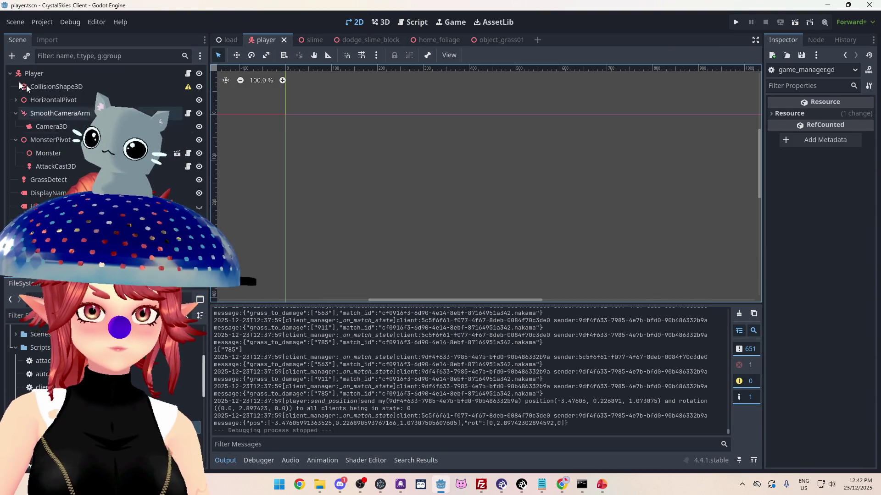
click(230, 40)
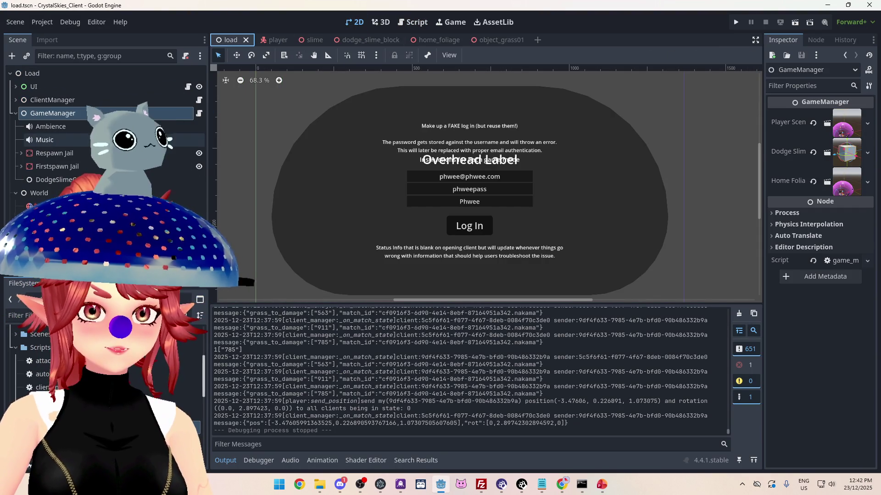
click(67, 101)
click(534, 183)
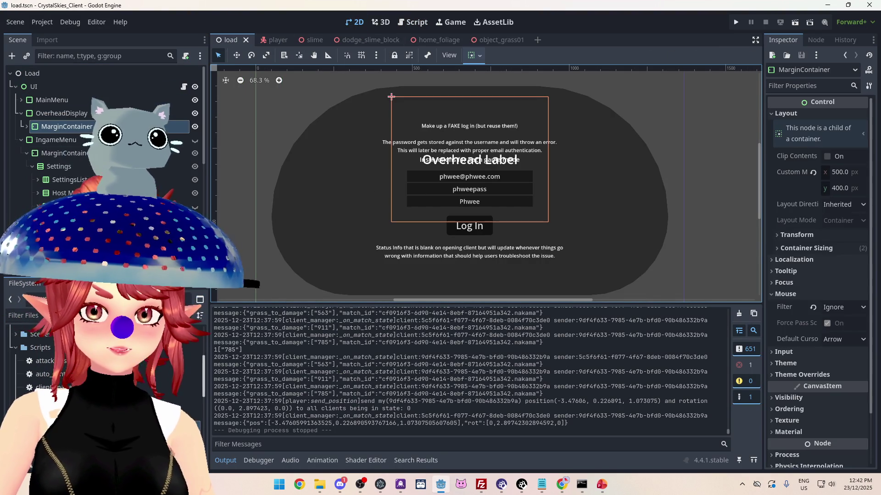
click(22, 100)
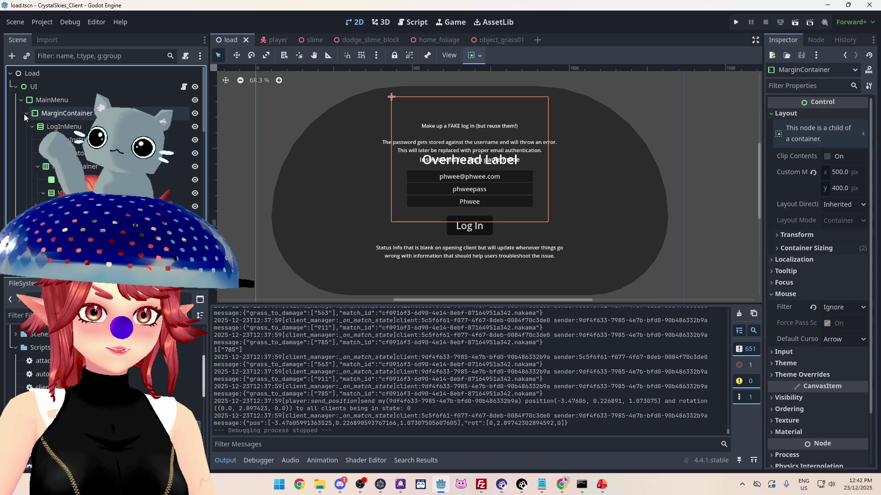
click(440, 177)
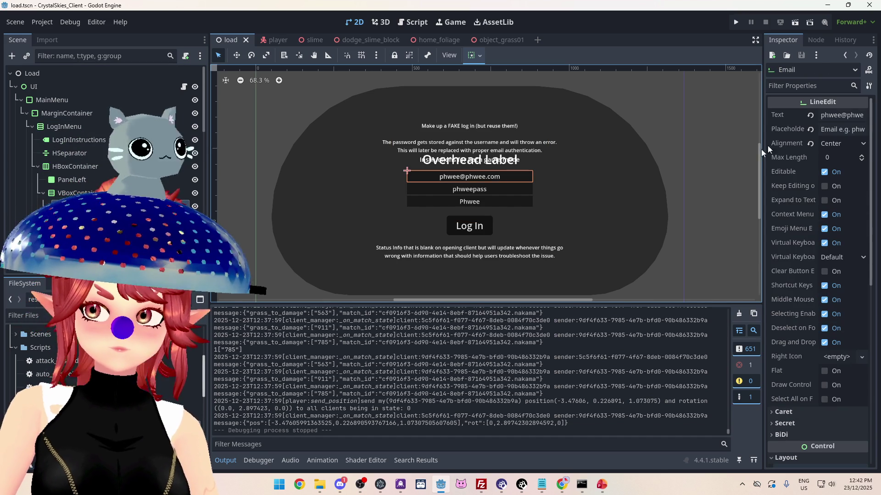
drag(764, 154, 685, 154)
click(774, 115)
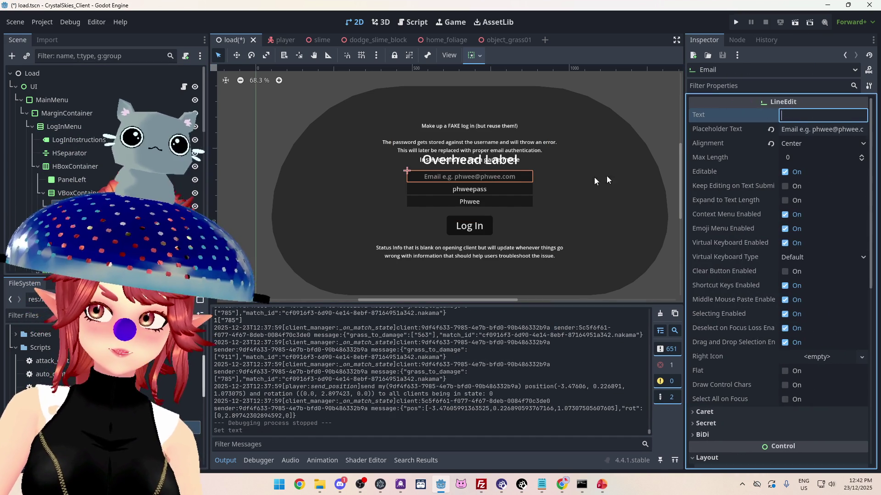
Step: Clear the Password and Display Name preset text and save load.tscn
click(541, 138)
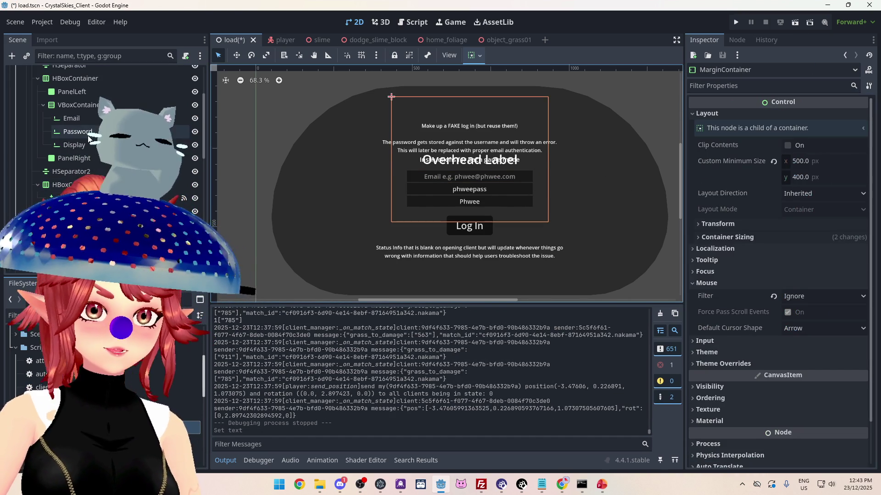
click(469, 189)
click(831, 116)
click(771, 115)
click(97, 145)
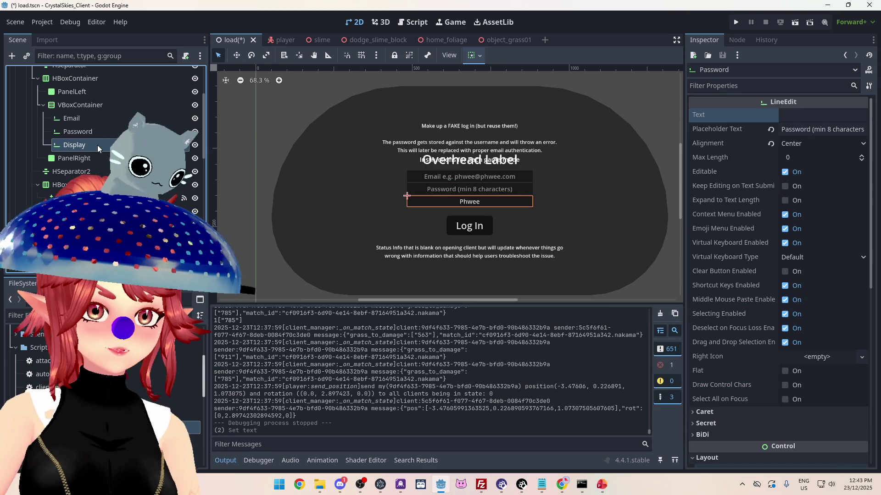
click(839, 115)
key(BackSpace)
key(ctrl+s)
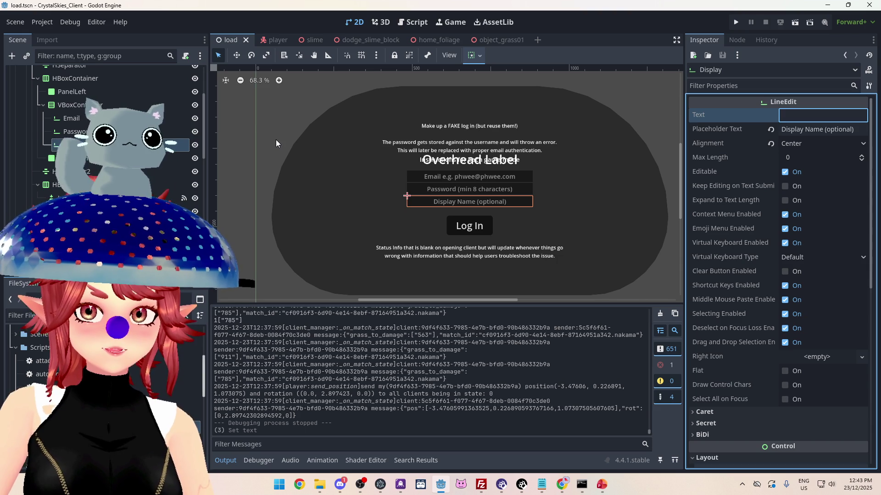
mouse_move(544, 486)
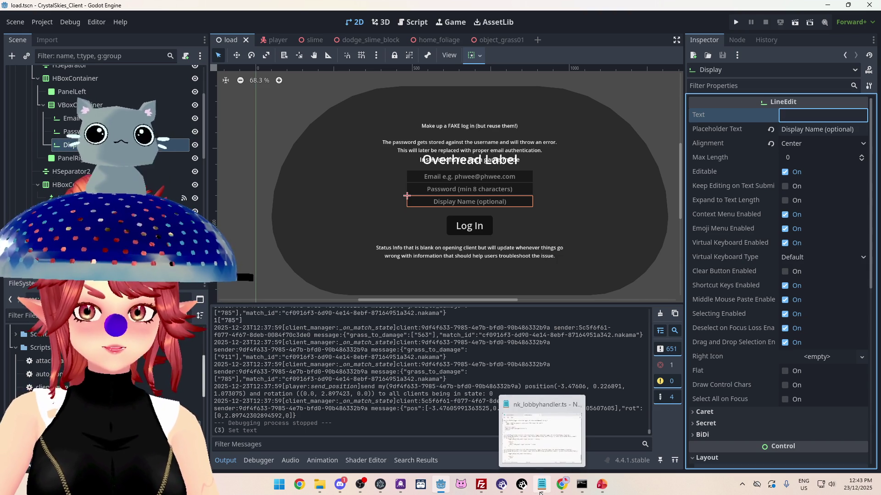
click(602, 485)
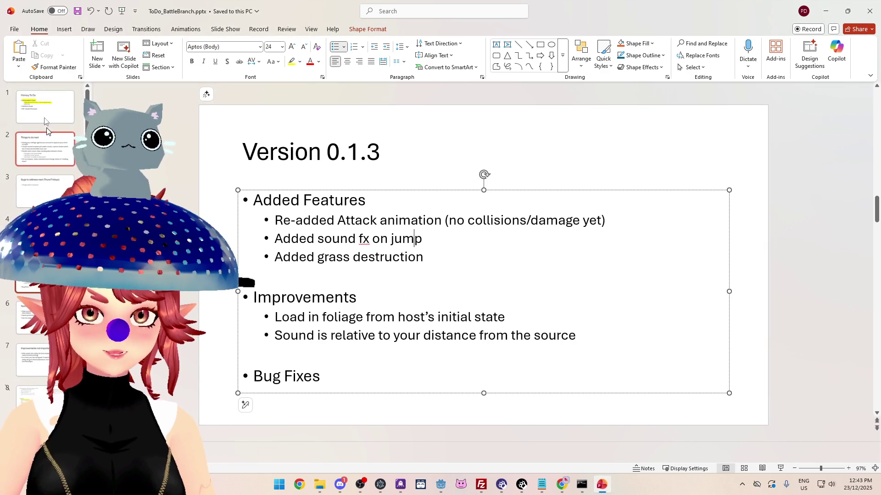
Step: Append '(players cannot join mid game currently)' to the grass-array bullet on the Primary To Do slide
click(40, 107)
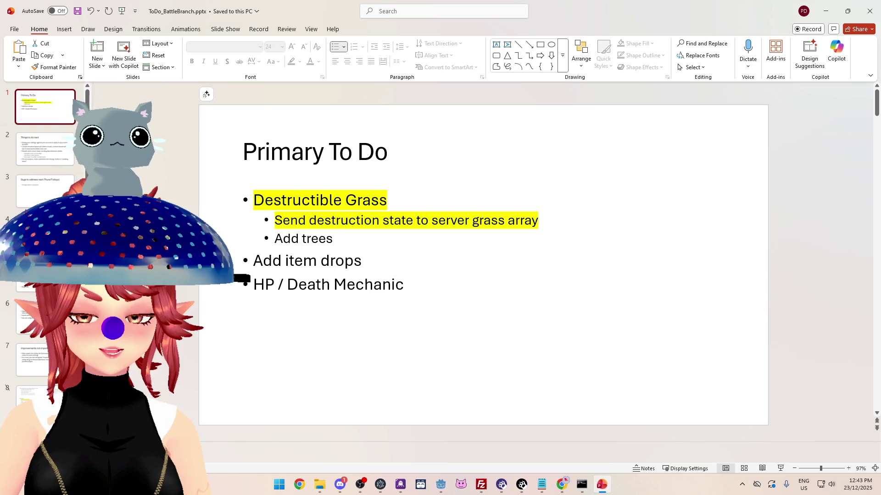
click(274, 222)
text((players cannot join mid game)
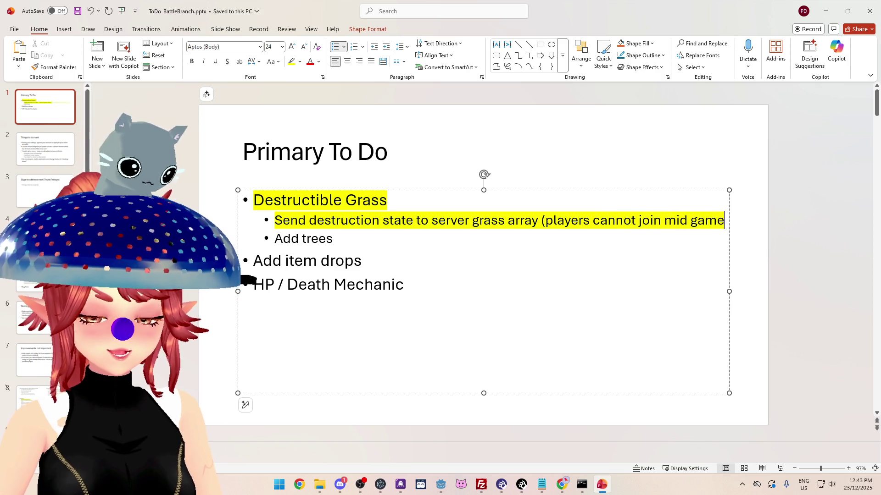
text( currently)
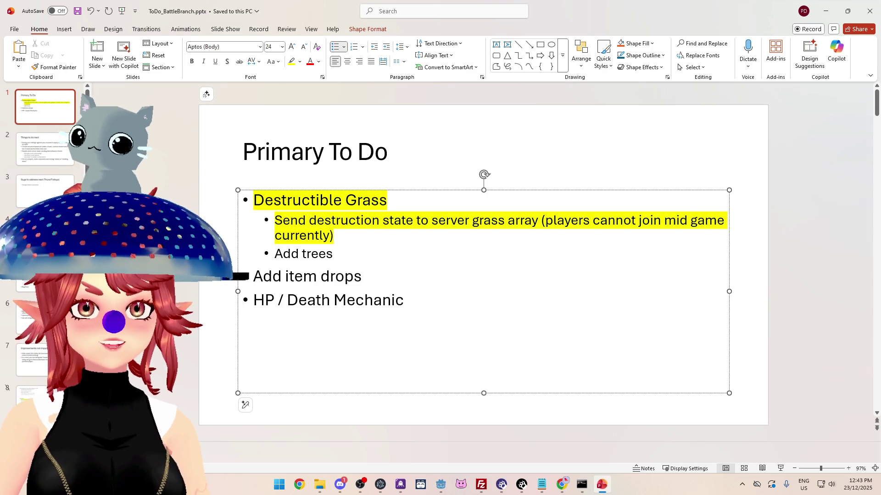
key(alt+Tab)
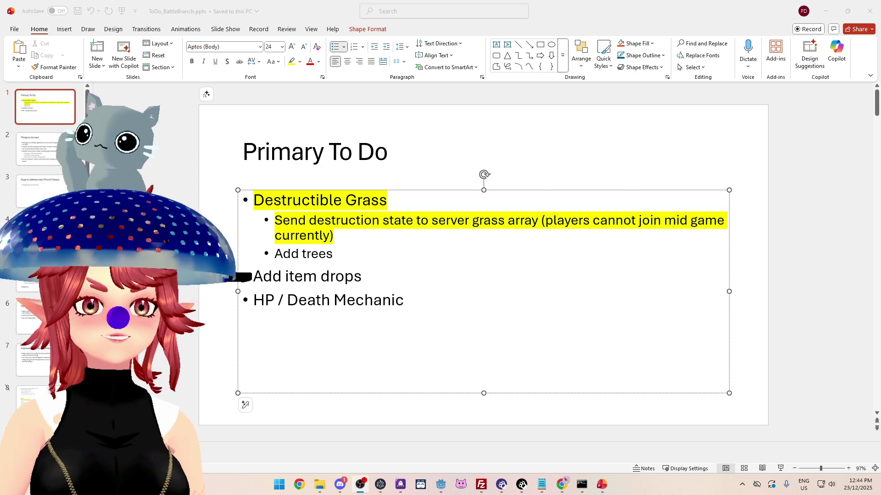
key(alt+Tab)
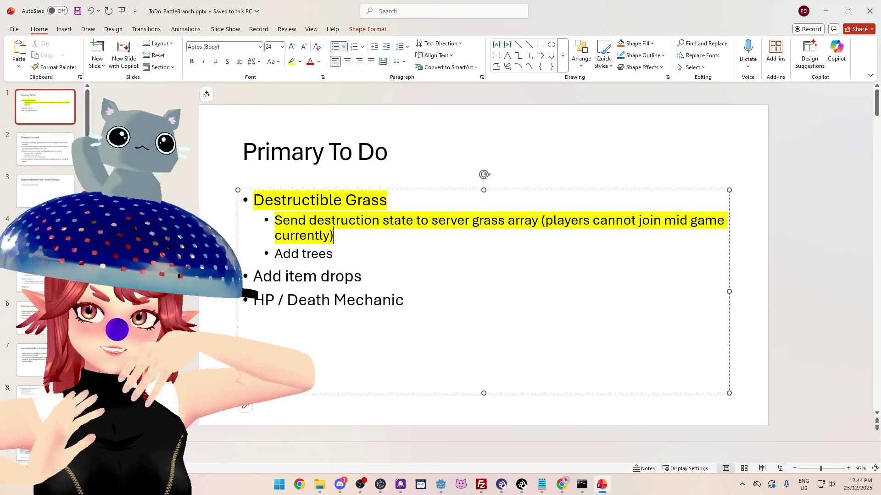
key(alt+Tab)
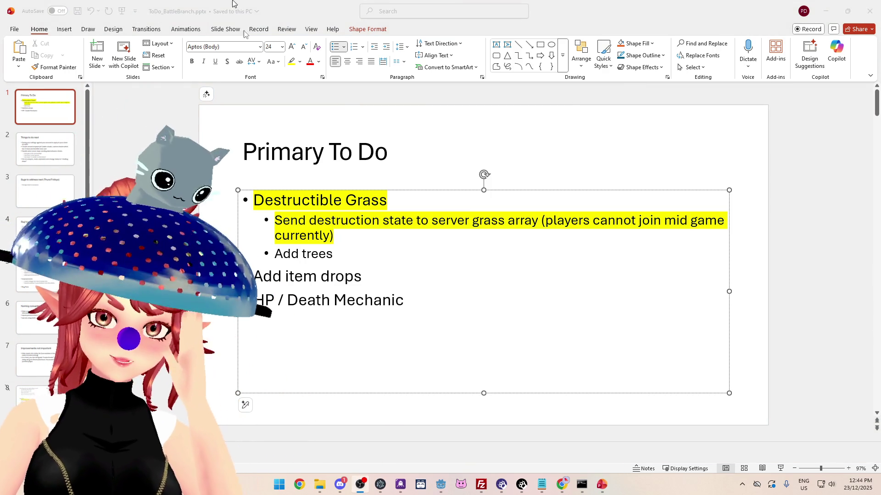
click(343, 241)
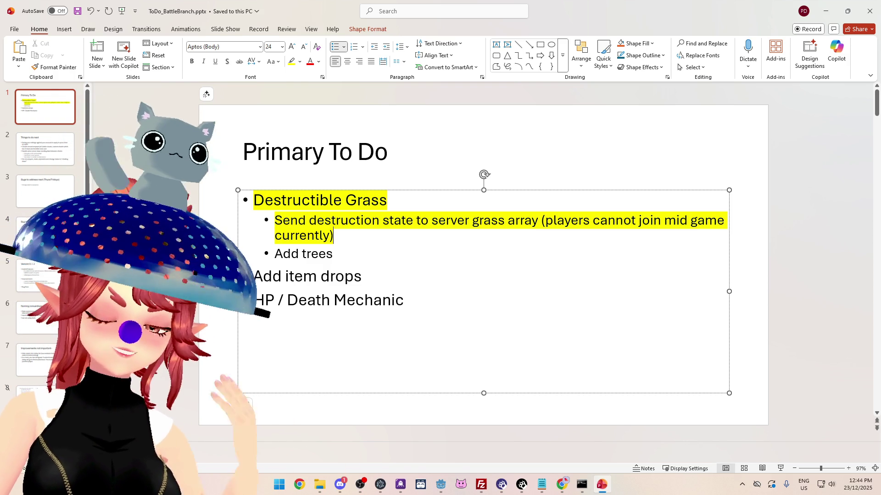
text(s)
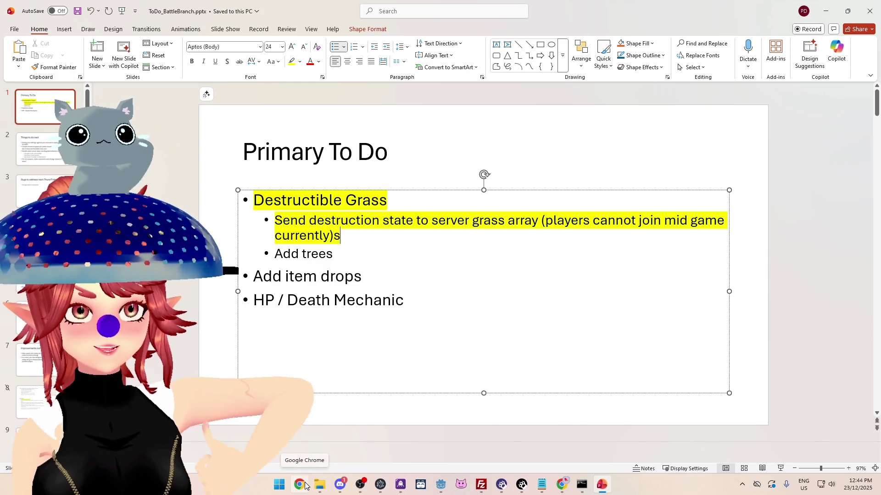
click(278, 486)
Step: Launch GitHub Desktop and switch to the crystalskies_client repository
text(g)
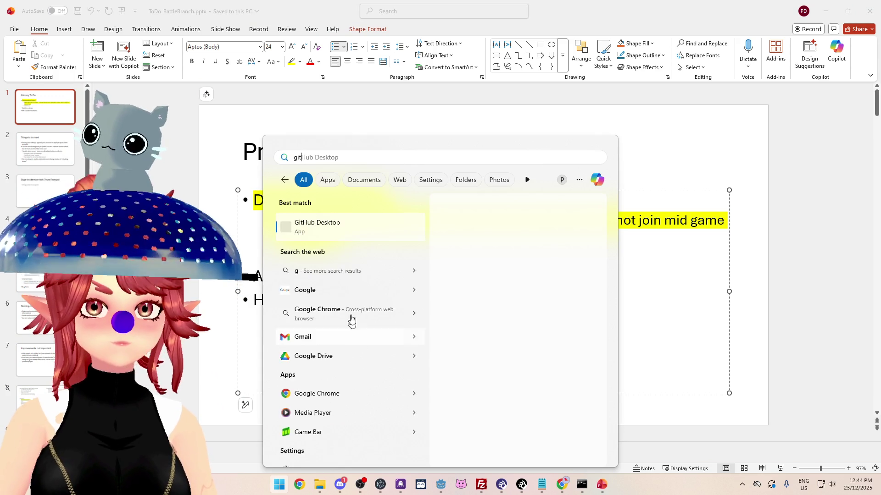
text(it)
click(328, 230)
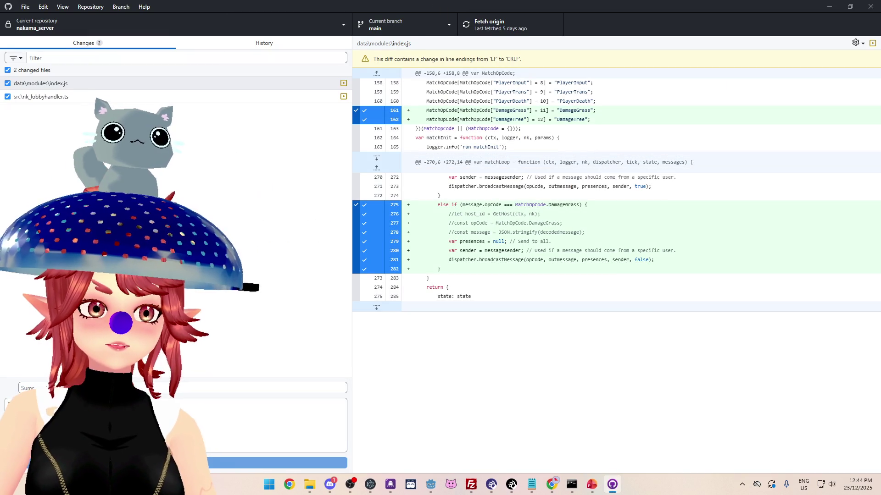
click(85, 34)
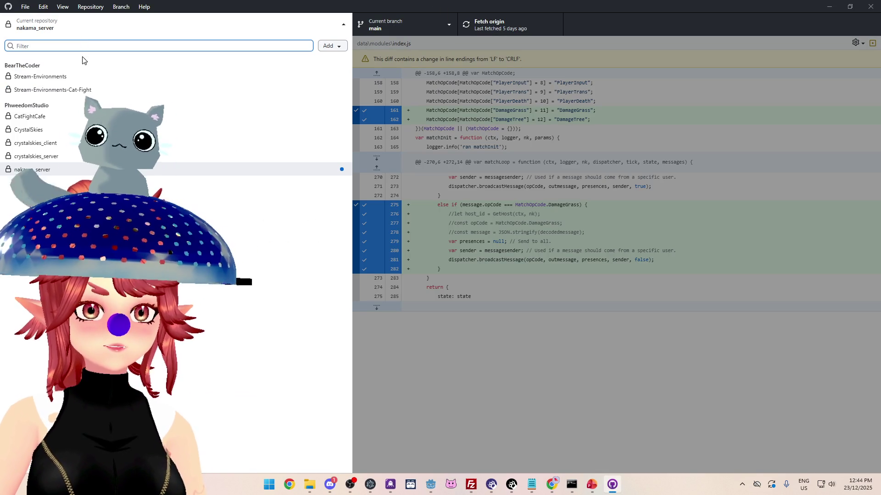
click(63, 145)
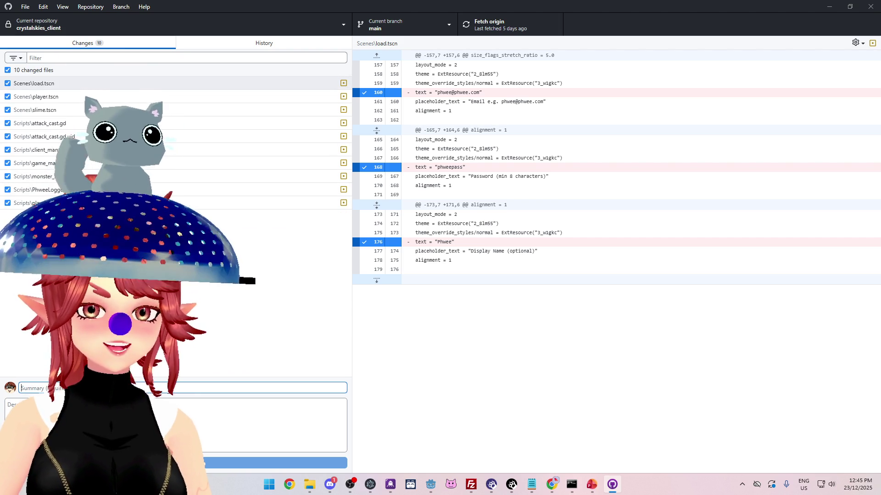
Step: Review the client's commit history, then commit all 10 changes to main as v0.1.2e
click(183, 43)
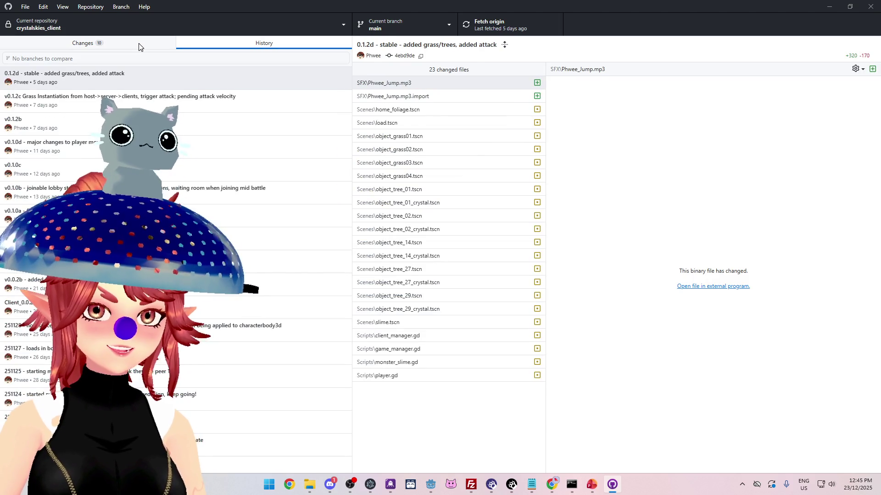
click(138, 43)
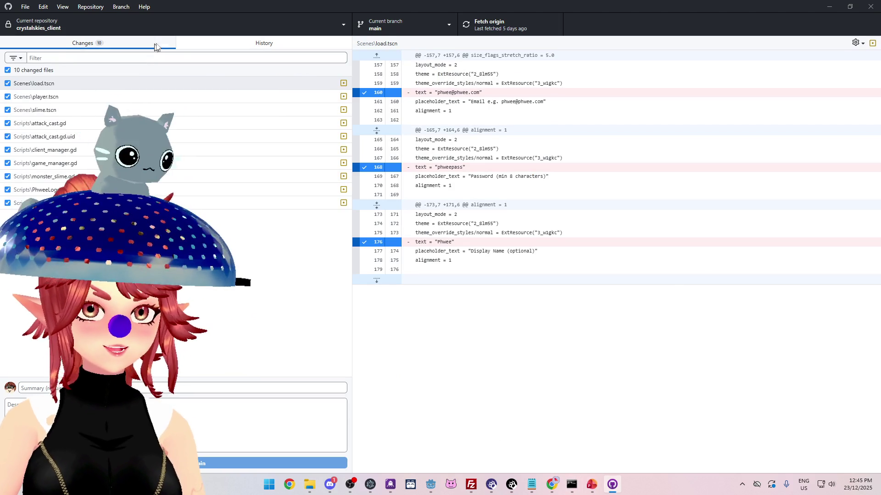
key(ctrl+2)
click(143, 44)
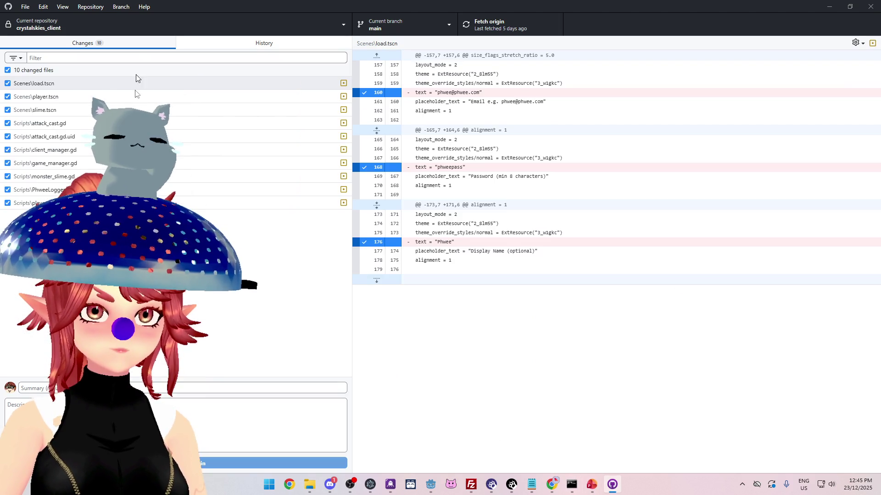
text(v0.1.2e ad)
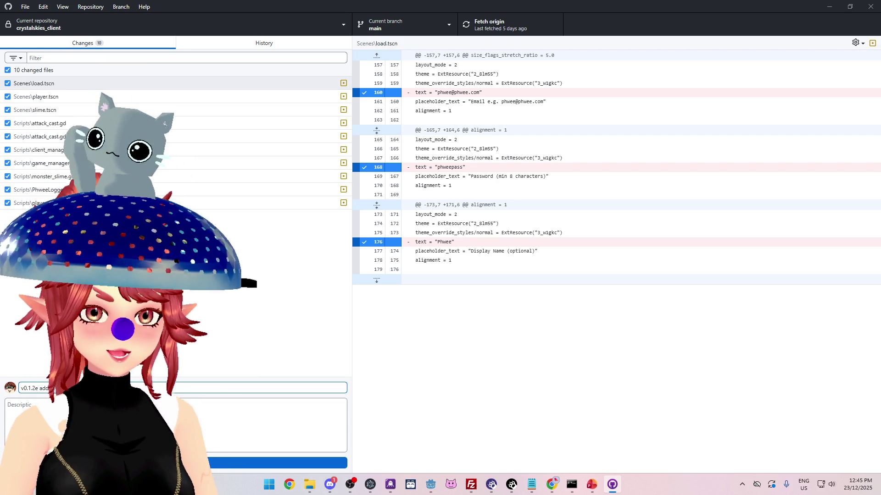
key(ctrl+Return)
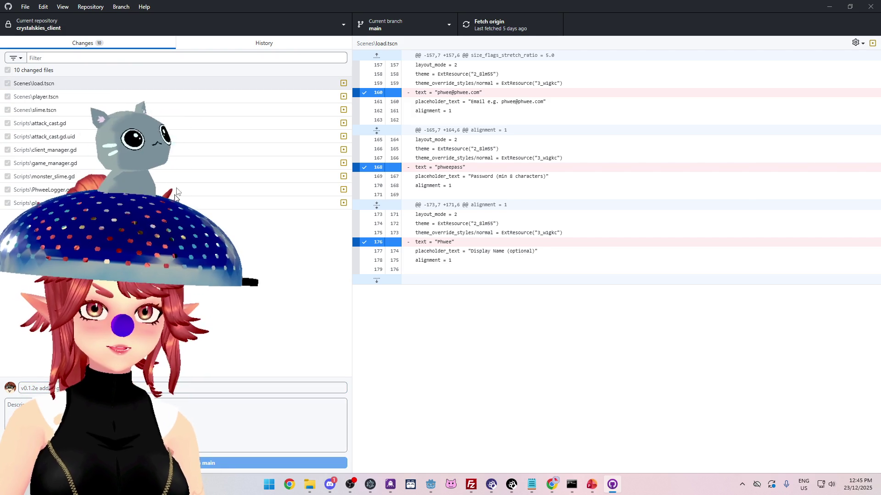
click(148, 26)
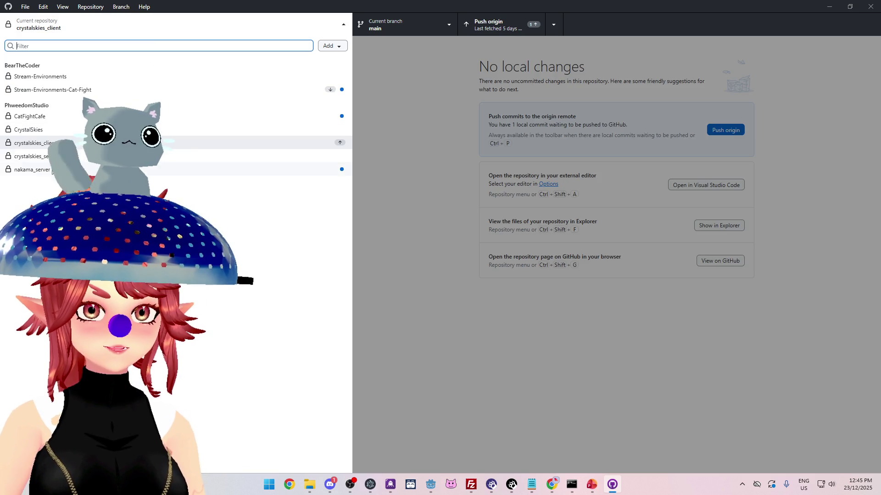
Step: Commit the nakama_server changes to main and push them to origin
click(229, 169)
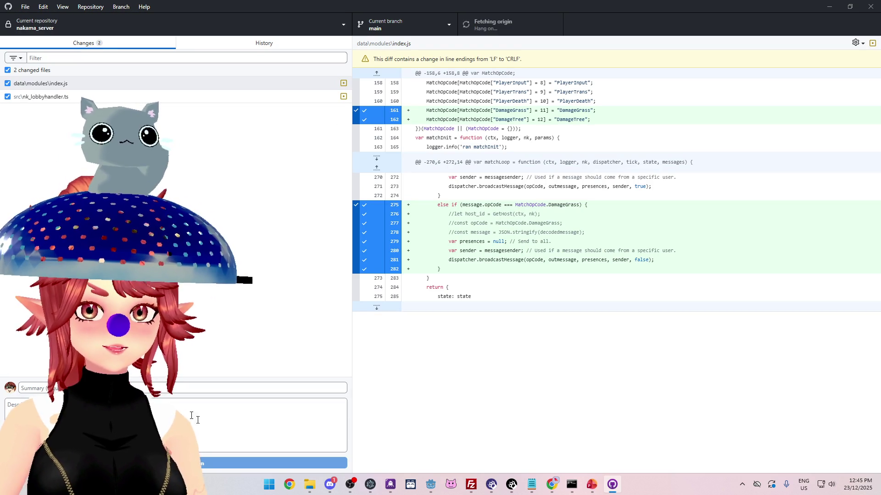
text(v0.1.2e)
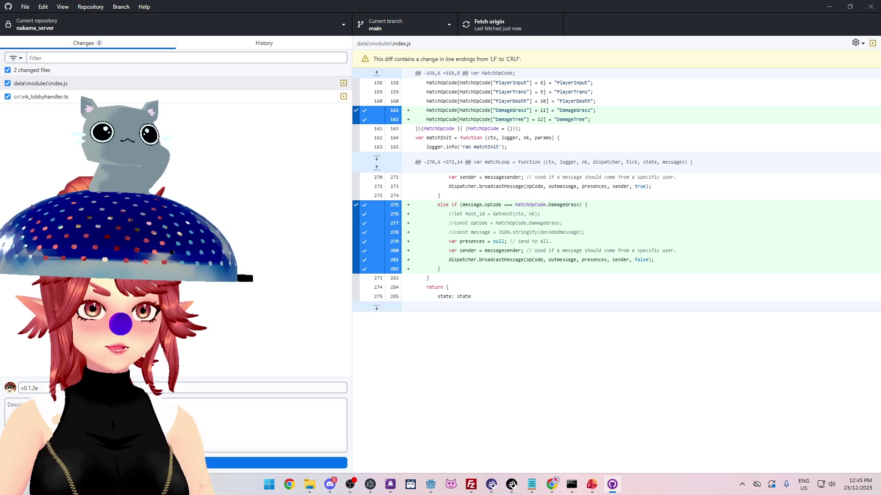
key(ctrl+Return)
click(484, 24)
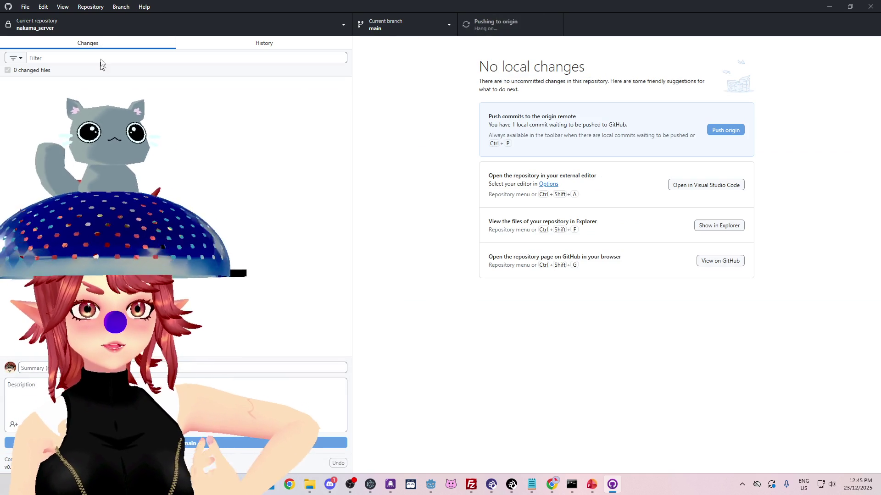
Step: Push the crystalskies_client commit to origin and close GitHub Desktop
click(102, 28)
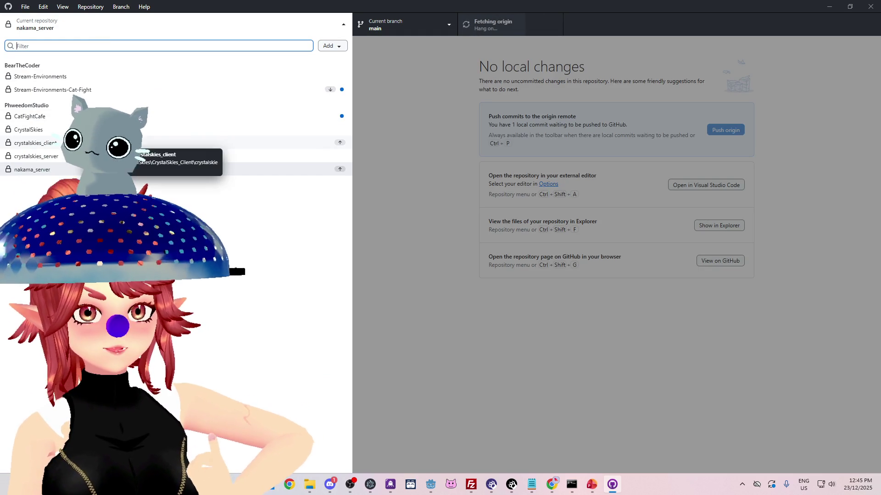
click(156, 143)
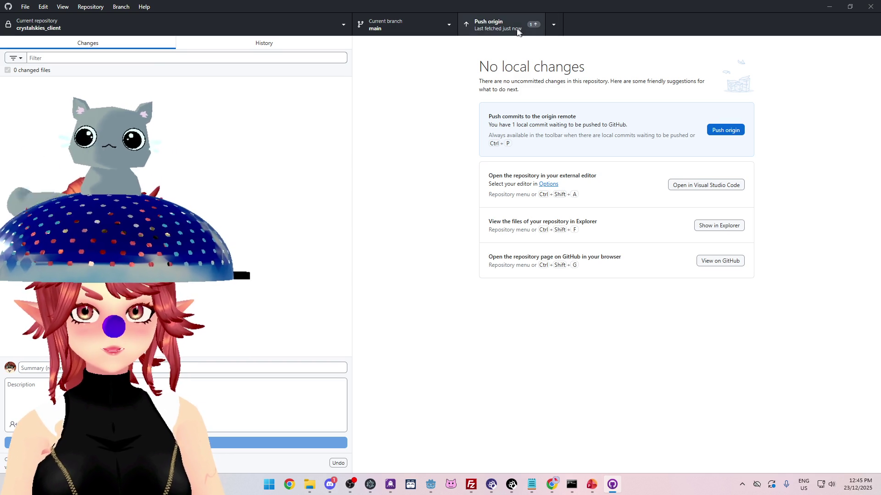
click(527, 25)
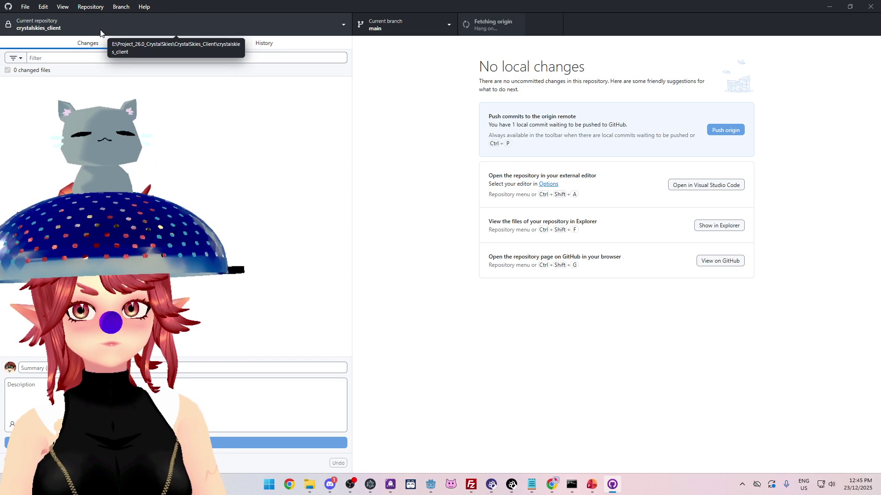
click(101, 32)
click(82, 172)
click(870, 6)
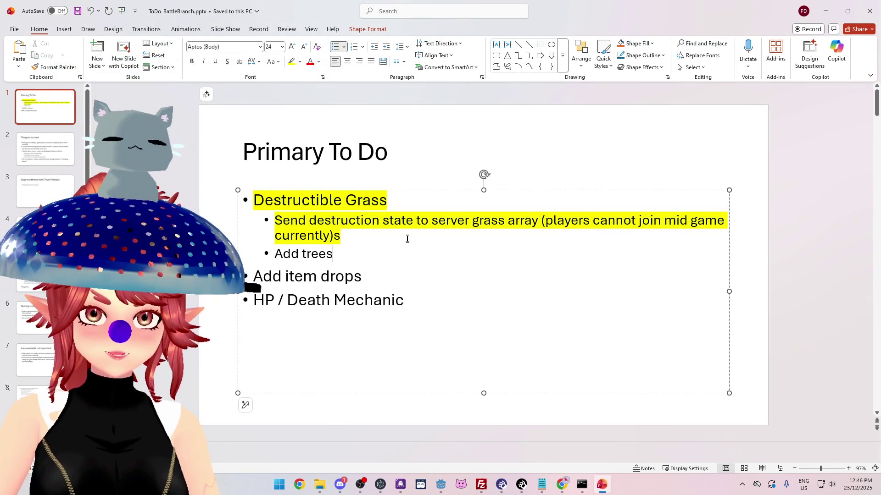
Step: Stop the Nakama server containers and close the presentation, terminal and nk_lobbyhandler.ts notes
click(866, 16)
click(828, 6)
click(759, 75)
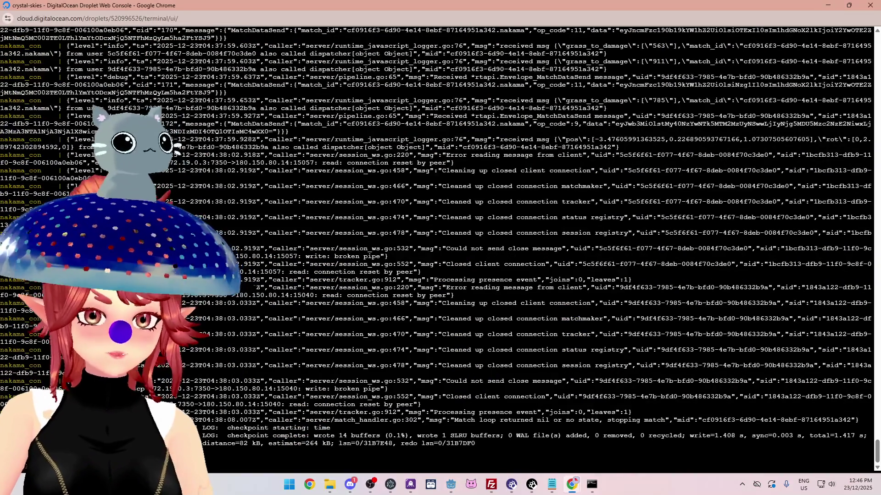
key(ctrl+c)
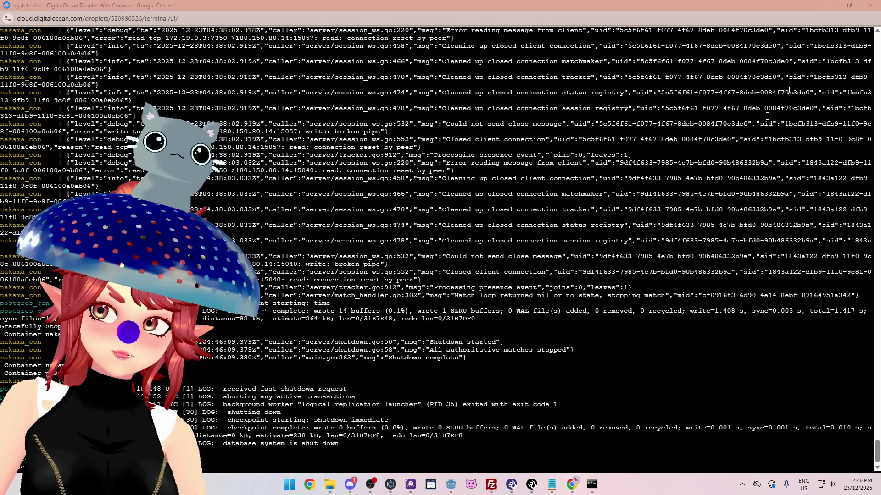
click(874, 7)
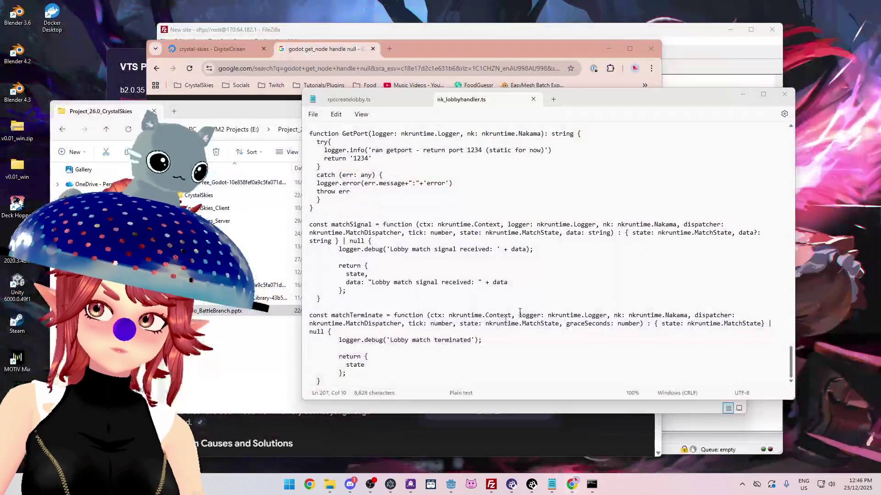
click(784, 94)
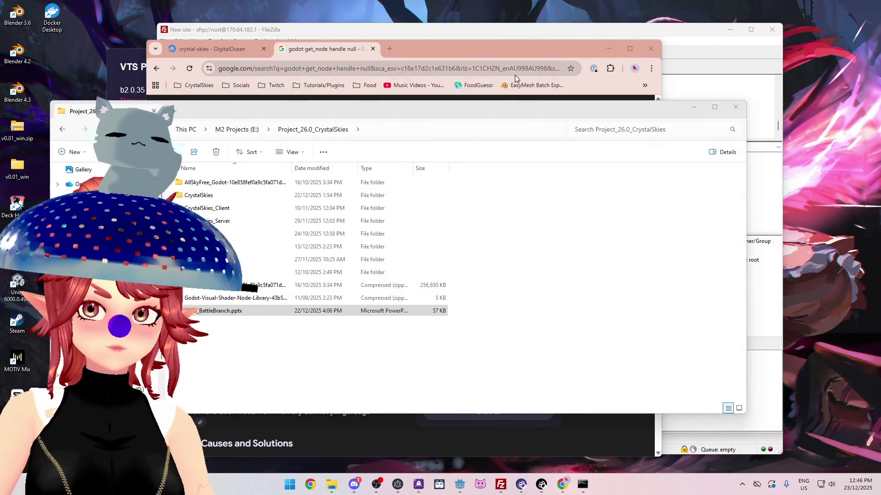
Step: Turn off the crystal-skies droplet on DigitalOcean and close the Godot search page
click(563, 489)
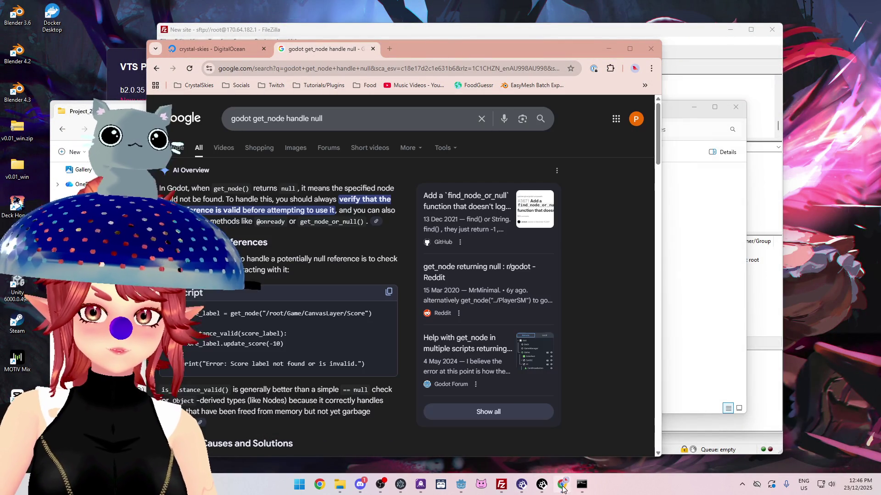
click(230, 50)
click(620, 184)
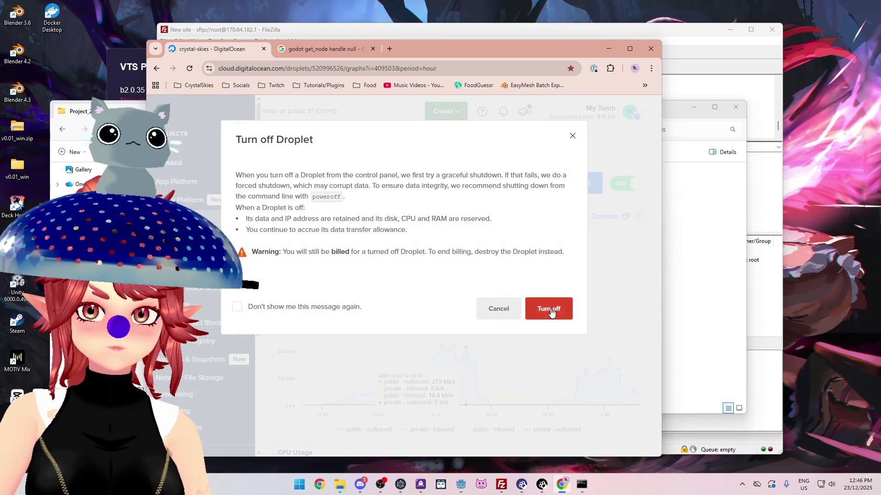
click(549, 308)
click(373, 49)
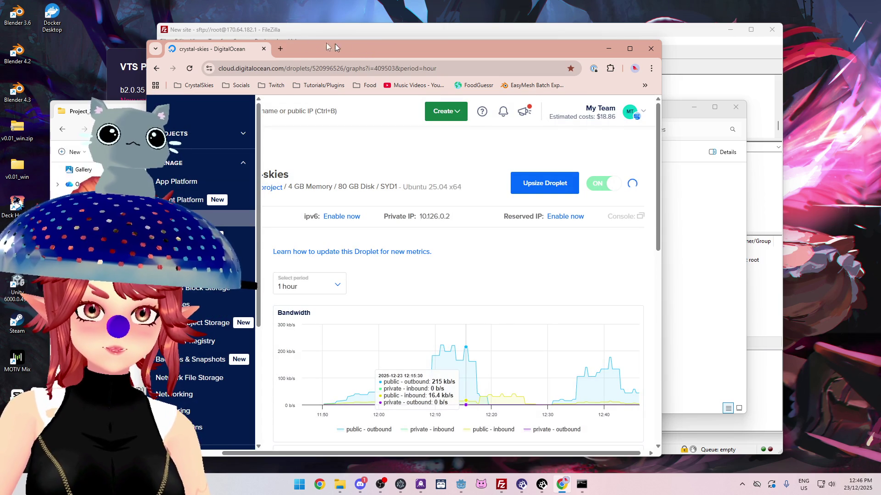
click(323, 484)
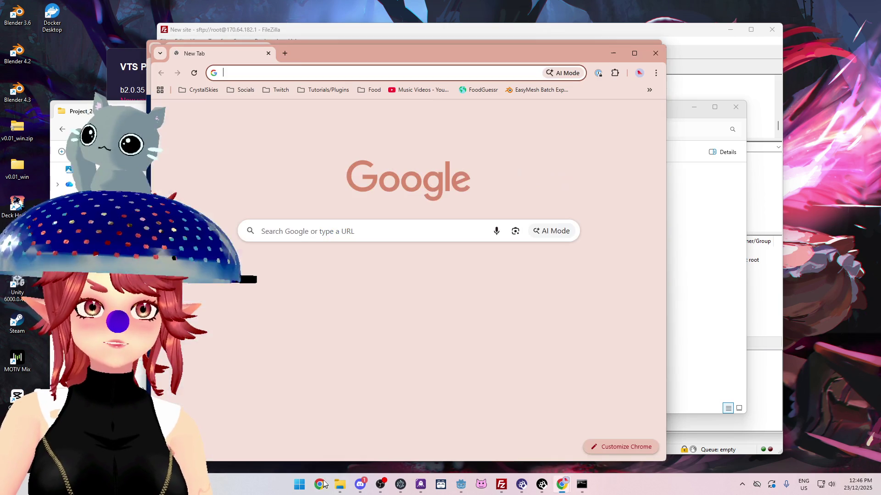
click(268, 53)
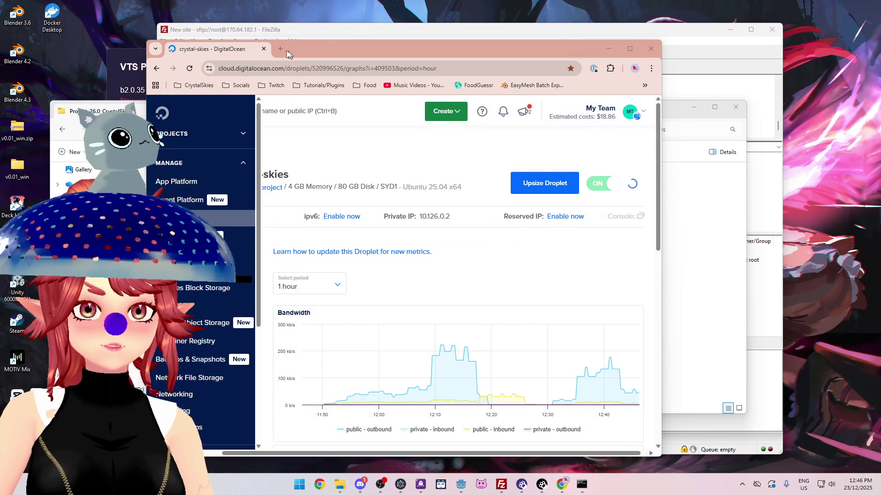
click(281, 48)
Step: Load the streamer's own Twitch channel from the bookmarks and maximise the browser window
click(276, 85)
click(286, 102)
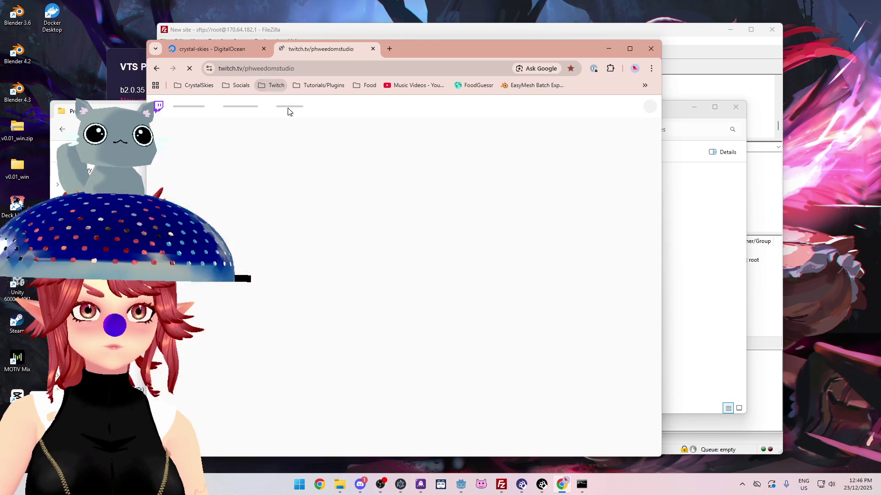
drag(672, 104, 654, 110)
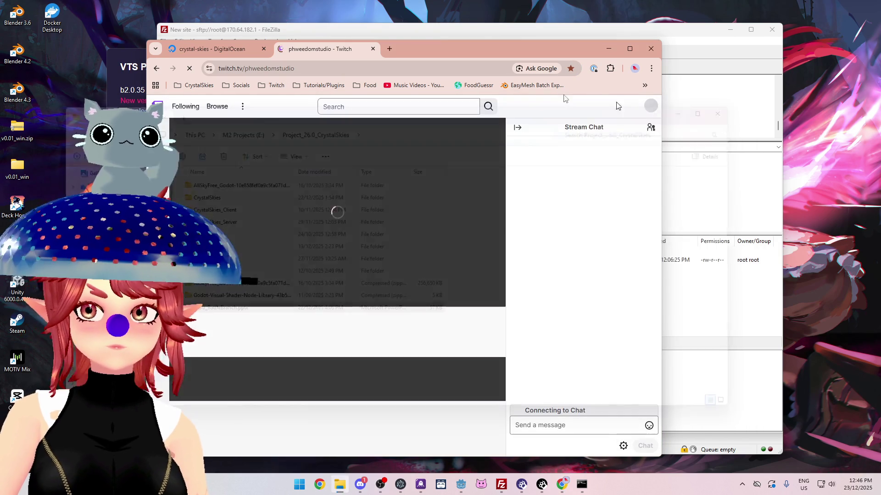
drag(464, 56, 519, 45)
double_click(519, 46)
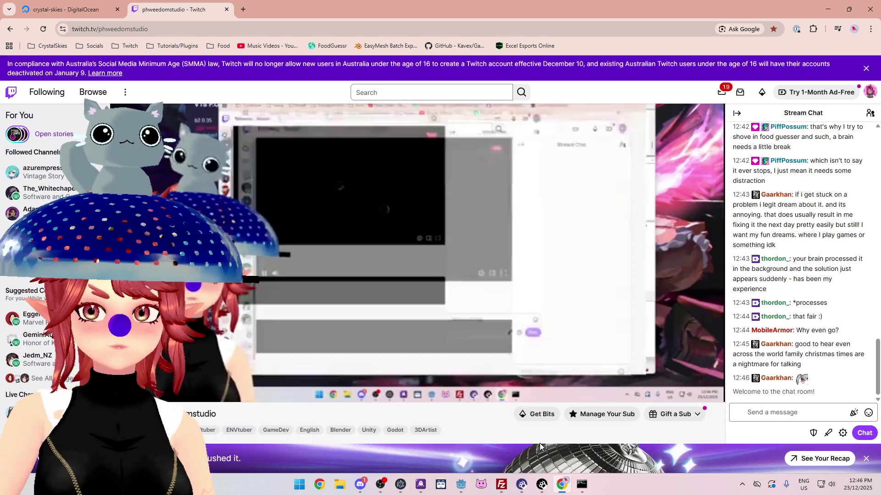
Step: Expand and browse the followed channels list in the Twitch sidebar
scroll(539, 443, down, 3)
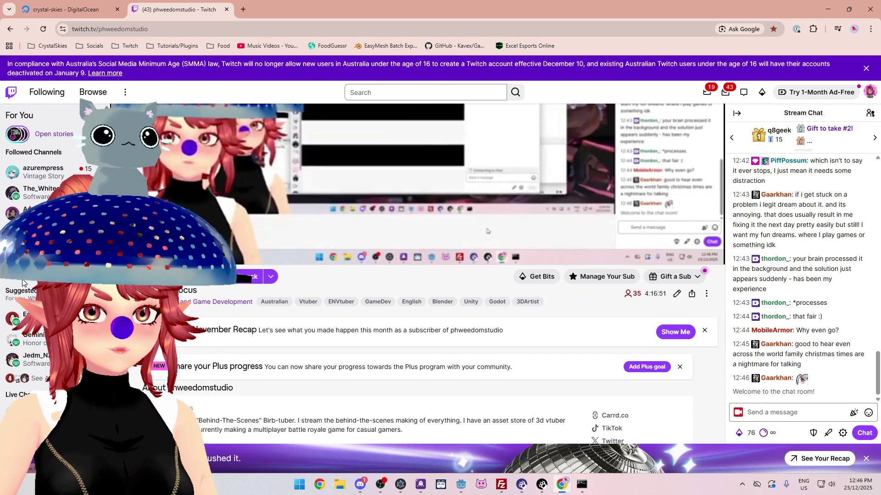
click(22, 283)
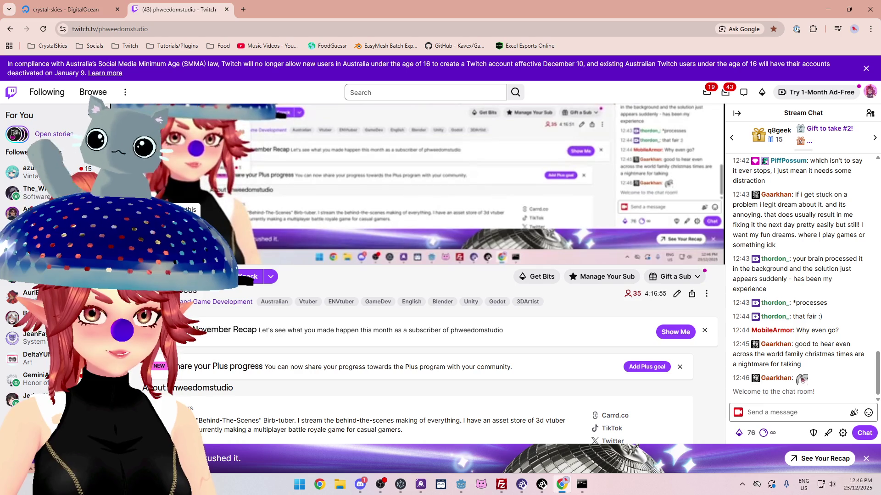
scroll(46, 229, down, 3)
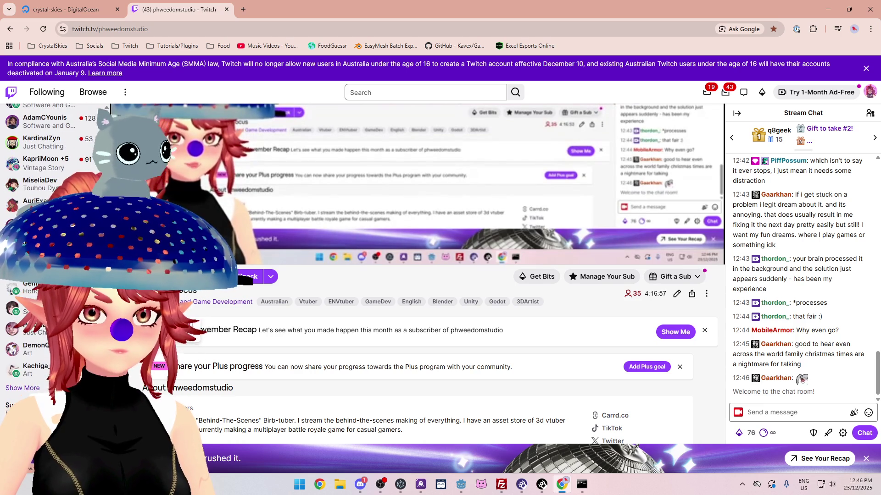
scroll(46, 229, down, 1)
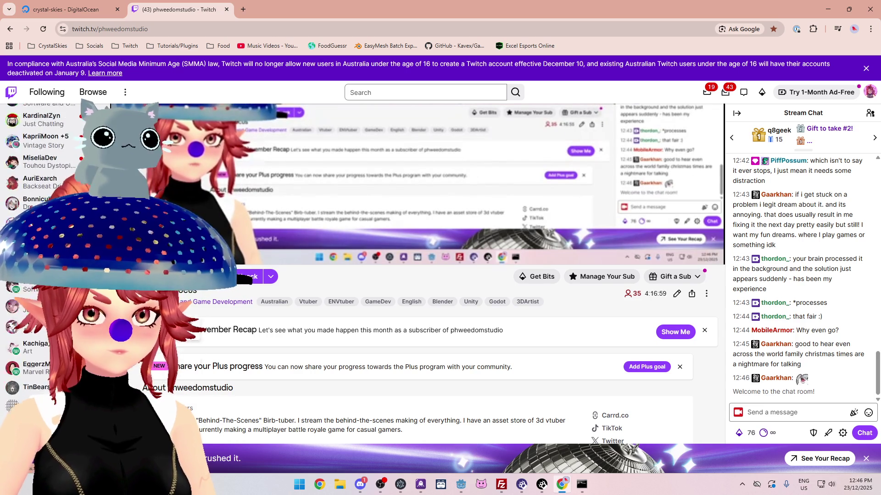
scroll(46, 229, up, 2)
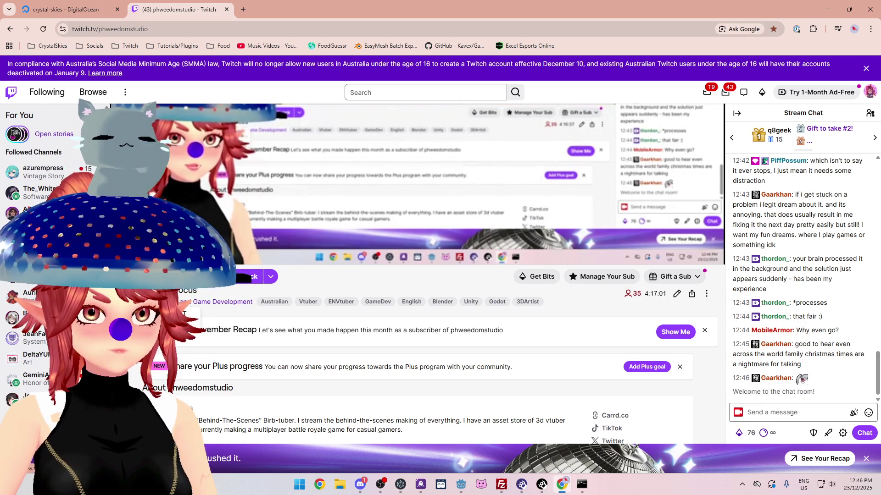
scroll(45, 229, down, 5)
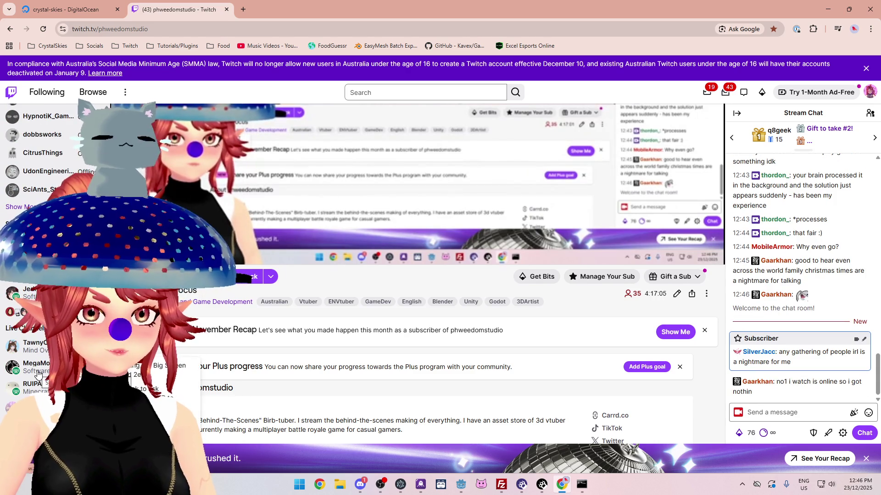
scroll(38, 374, down, 1)
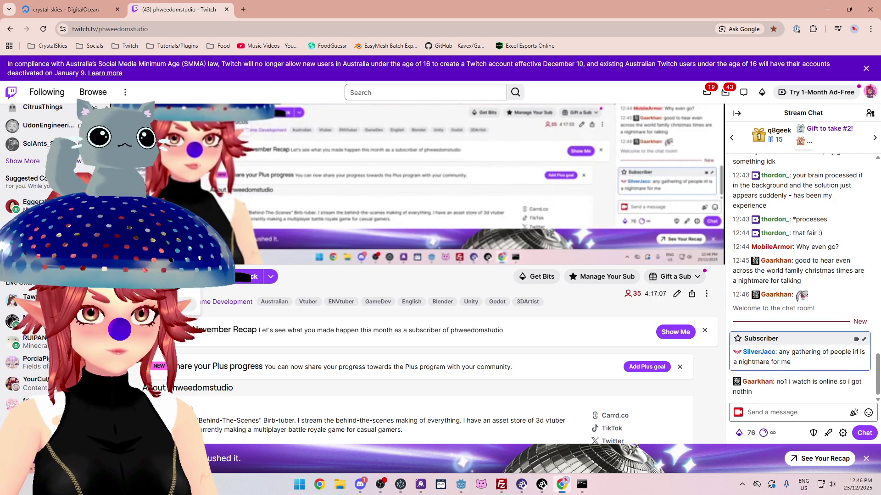
scroll(38, 275, down, 3)
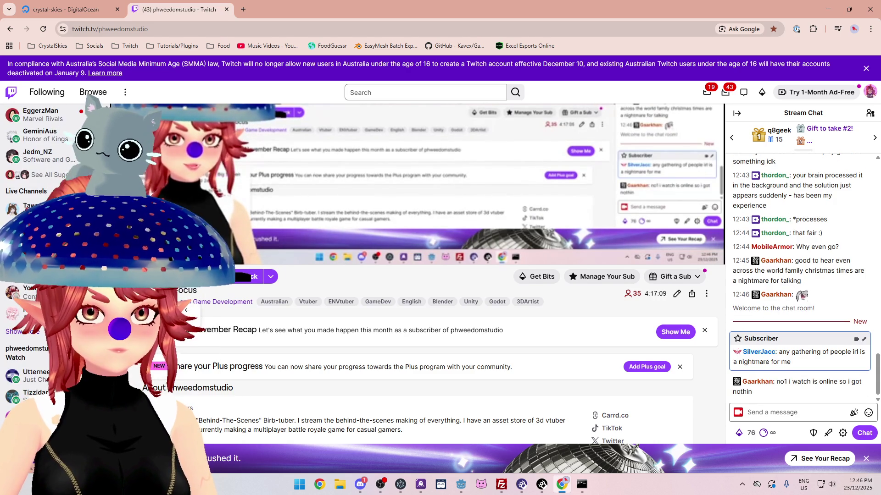
scroll(38, 276, up, 2)
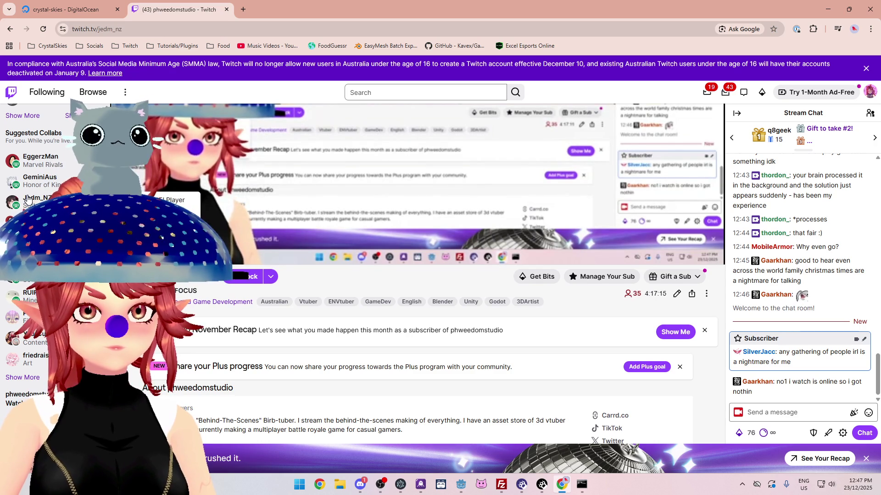
Step: Open another creator's live channel, copy its name and raid it with a party of 35
click(28, 198)
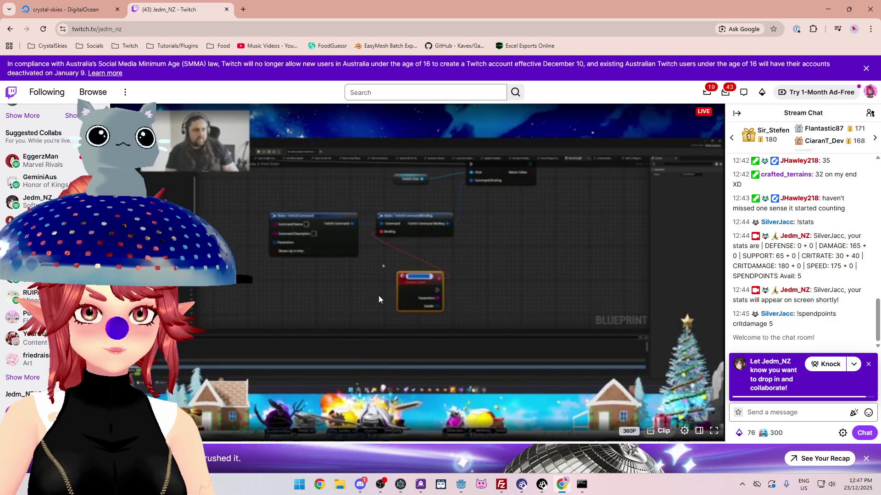
scroll(378, 295, down, 2)
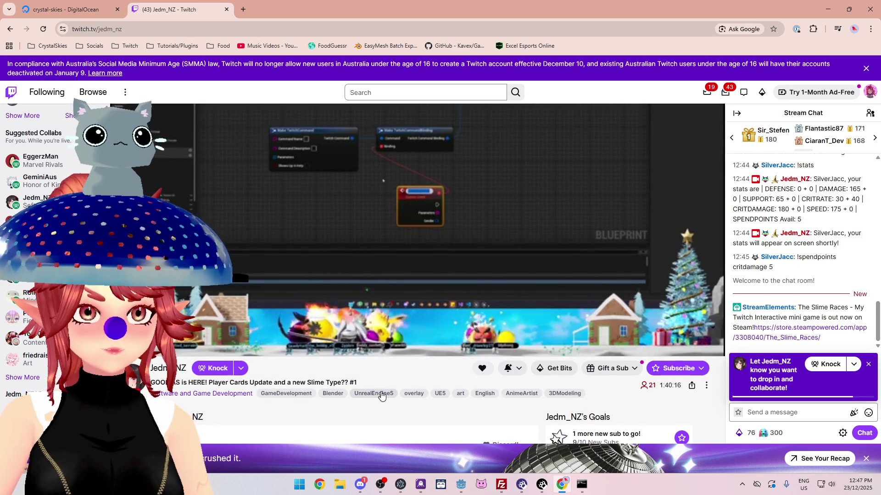
scroll(382, 383, up, 2)
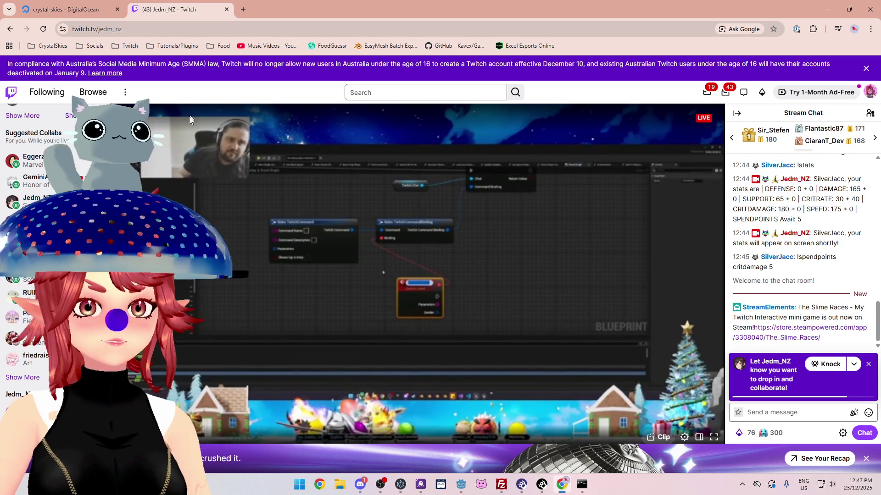
double_click(120, 29)
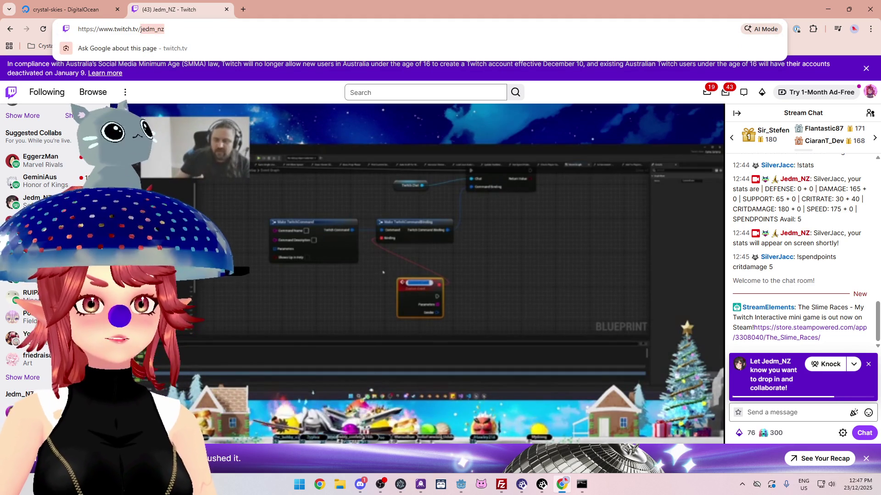
key(alt+Tab)
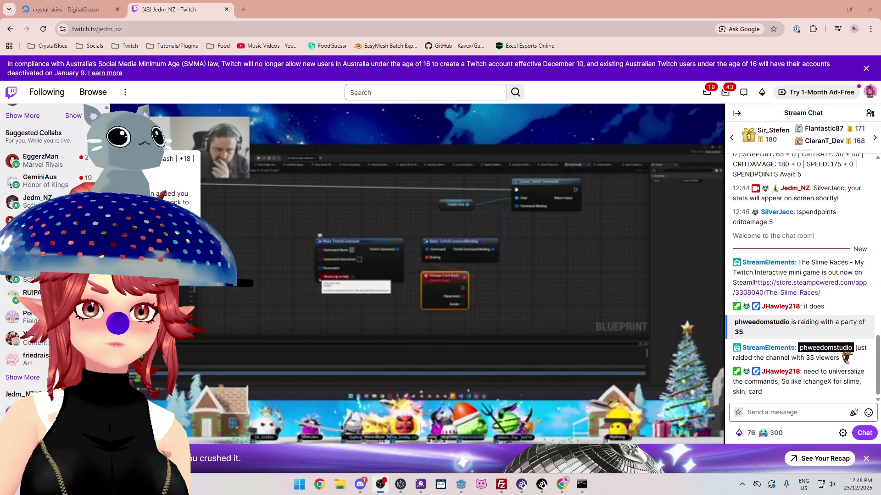
scroll(803, 276, up, 2)
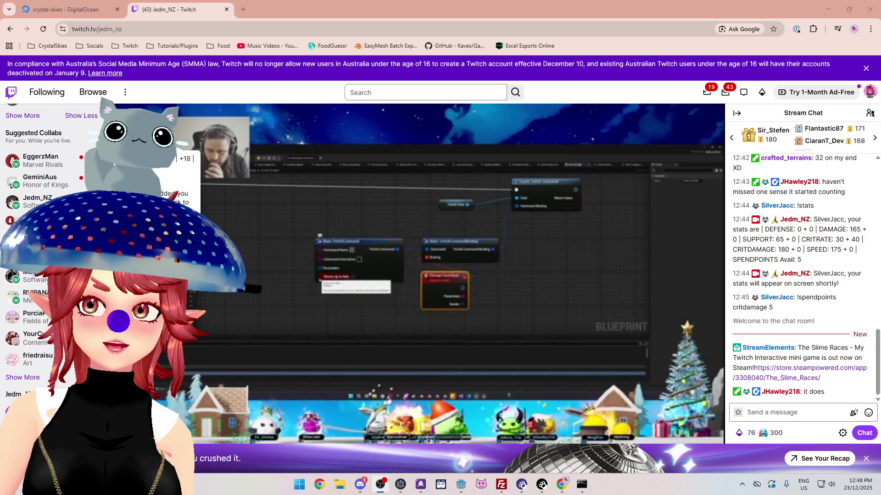
scroll(846, 357, down, 2)
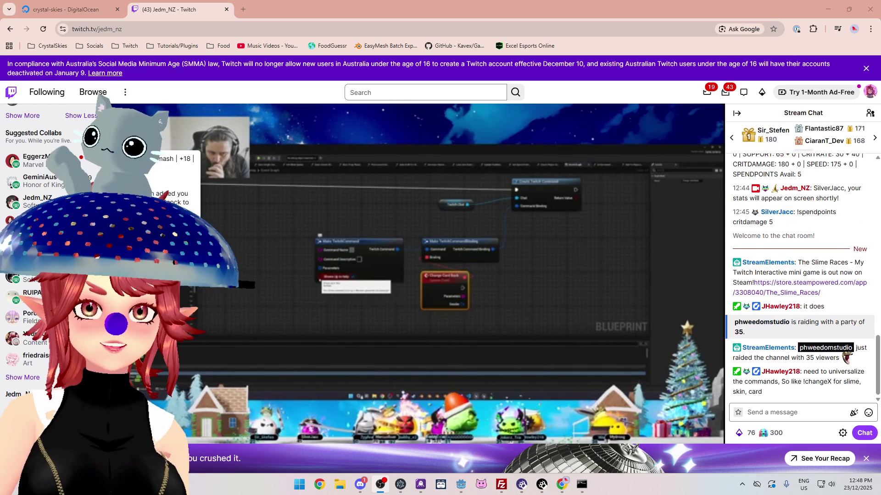